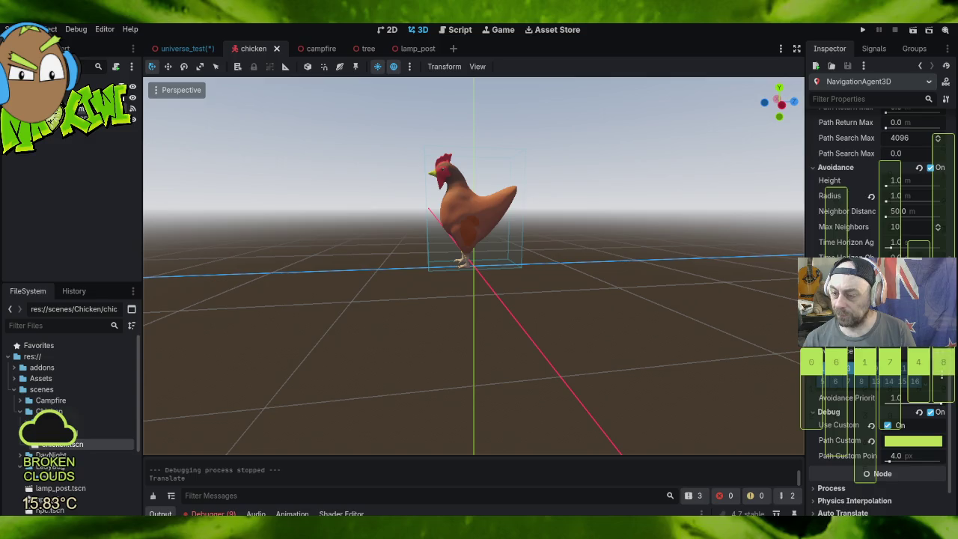
Step: Reset the chicken navigation agent's avoidance radius to its 0.5 m default
{"action": "scroll", "coordinate": [876, 224], "scroll_direction": "up", "scroll_amount": 2}
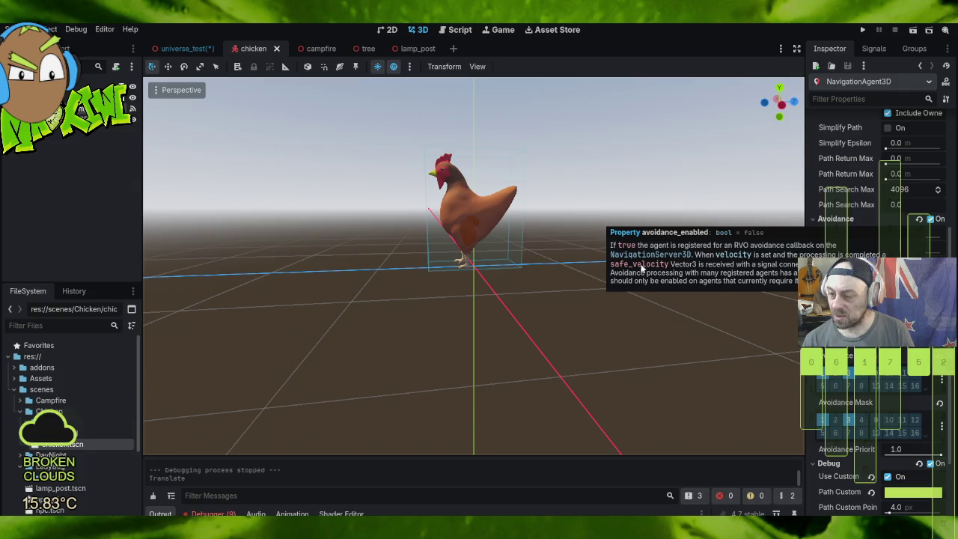
{"action": "left_click", "coordinate": [910, 220]}
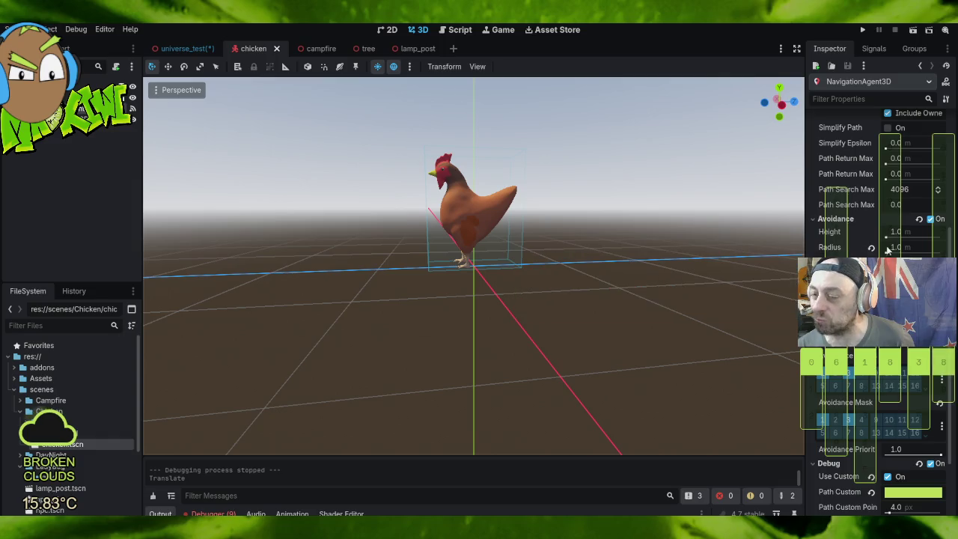
{"action": "left_click", "coordinate": [871, 248]}
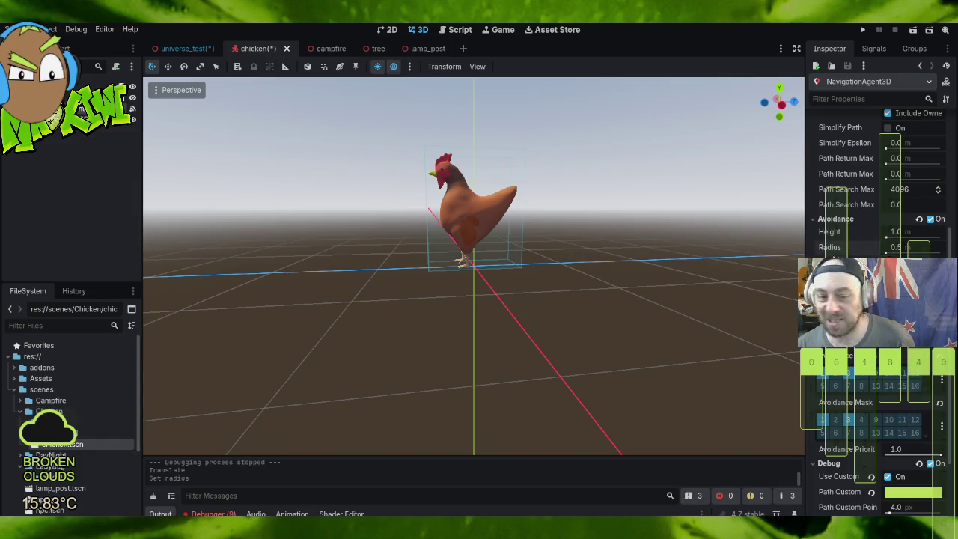
Step: Shrink the chicken's collision box along X to 0.509 so it fits the body
{"action": "mouse_move", "coordinate": [372, 325]}
{"action": "left_mouse_down"}
{"action": "mouse_move", "coordinate": [441, 316]}
{"action": "mouse_move", "coordinate": [598, 349]}
{"action": "mouse_move", "coordinate": [485, 354]}
{"action": "mouse_move", "coordinate": [384, 319]}
{"action": "mouse_move", "coordinate": [570, 364]}
{"action": "mouse_move", "coordinate": [527, 380]}
{"action": "mouse_move", "coordinate": [544, 378]}
{"action": "left_mouse_up"}
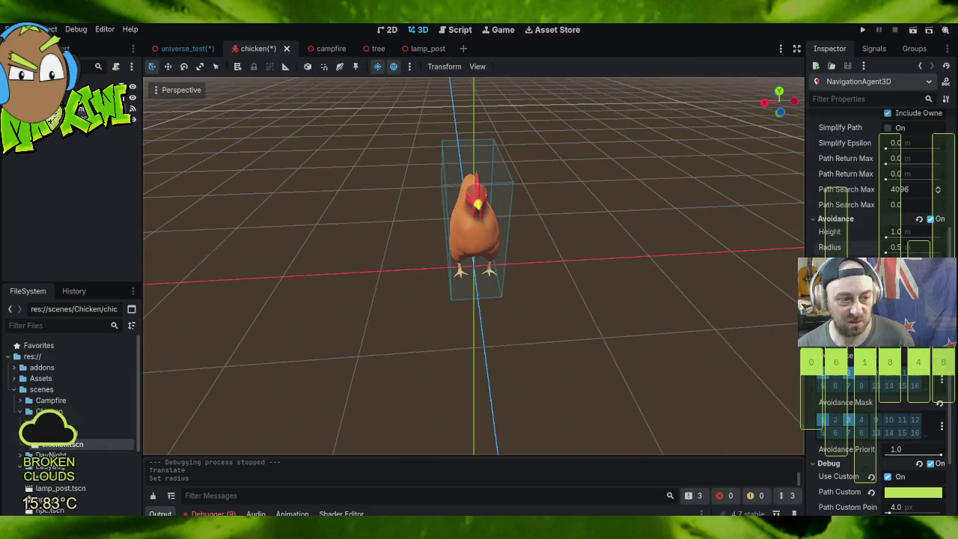
{"action": "left_click", "coordinate": [90, 136]}
{"action": "mouse_move", "coordinate": [497, 219]}
{"action": "left_mouse_down"}
{"action": "mouse_move", "coordinate": [577, 257]}
{"action": "mouse_move", "coordinate": [494, 225]}
{"action": "left_mouse_up"}
{"action": "scroll", "coordinate": [367, 252], "scroll_direction": "up", "scroll_amount": 2}
{"action": "left_click_drag", "start_coordinate": [368, 252], "coordinate": [515, 252]}
{"action": "mouse_move", "coordinate": [446, 214]}
{"action": "left_mouse_down"}
{"action": "mouse_move", "coordinate": [454, 218]}
{"action": "mouse_move", "coordinate": [445, 219]}
{"action": "left_mouse_up"}
{"action": "mouse_move", "coordinate": [424, 255]}
{"action": "left_mouse_down"}
{"action": "mouse_move", "coordinate": [601, 285]}
{"action": "mouse_move", "coordinate": [648, 306]}
{"action": "mouse_move", "coordinate": [679, 374]}
{"action": "mouse_move", "coordinate": [667, 392]}
{"action": "mouse_move", "coordinate": [656, 376]}
{"action": "mouse_move", "coordinate": [634, 372]}
{"action": "left_mouse_up"}
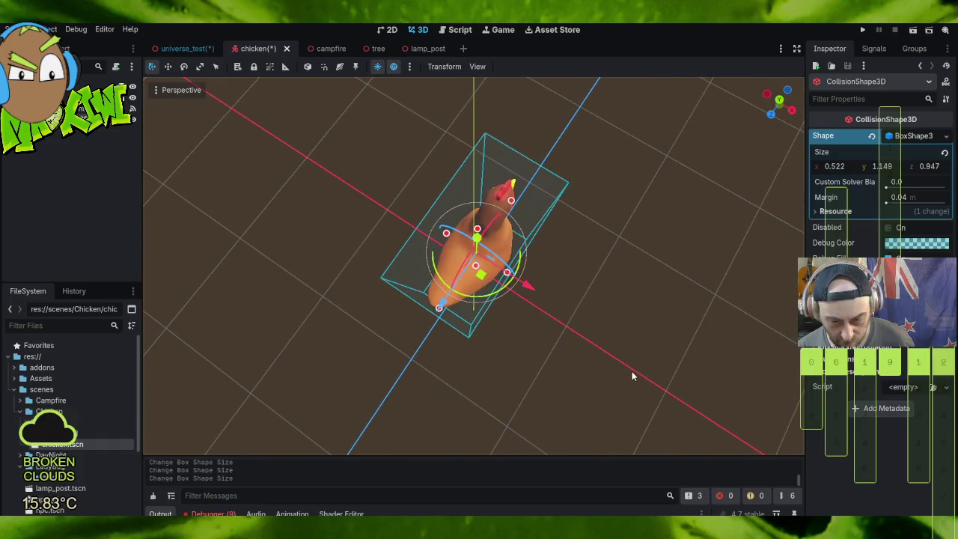
{"action": "mouse_move", "coordinate": [509, 274]}
{"action": "left_mouse_down"}
{"action": "mouse_move", "coordinate": [528, 278]}
{"action": "mouse_move", "coordinate": [609, 177]}
{"action": "mouse_move", "coordinate": [702, 208]}
{"action": "mouse_move", "coordinate": [791, 191]}
{"action": "mouse_move", "coordinate": [137, 200]}
{"action": "mouse_move", "coordinate": [782, 211]}
{"action": "mouse_move", "coordinate": [23, 200]}
{"action": "left_mouse_up"}
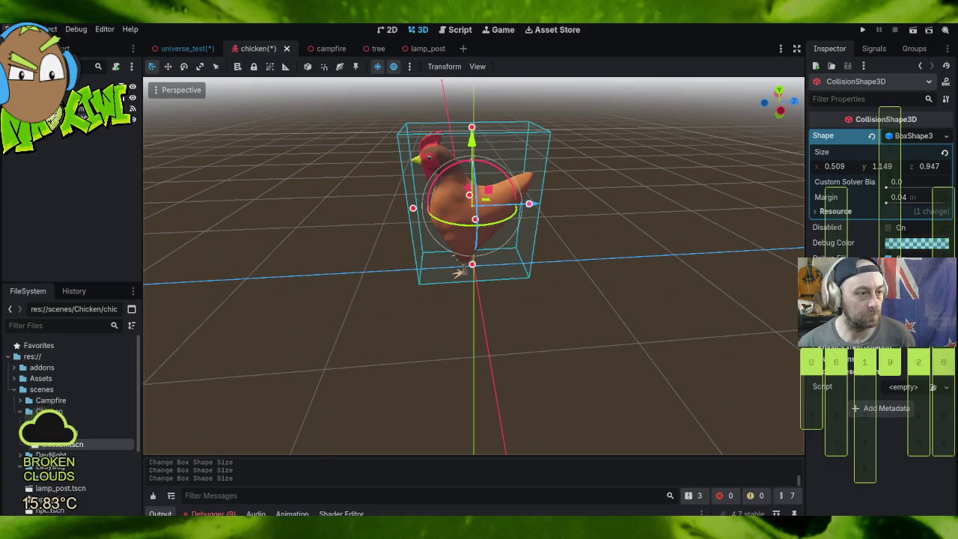
{"action": "left_click", "coordinate": [16, 29]}
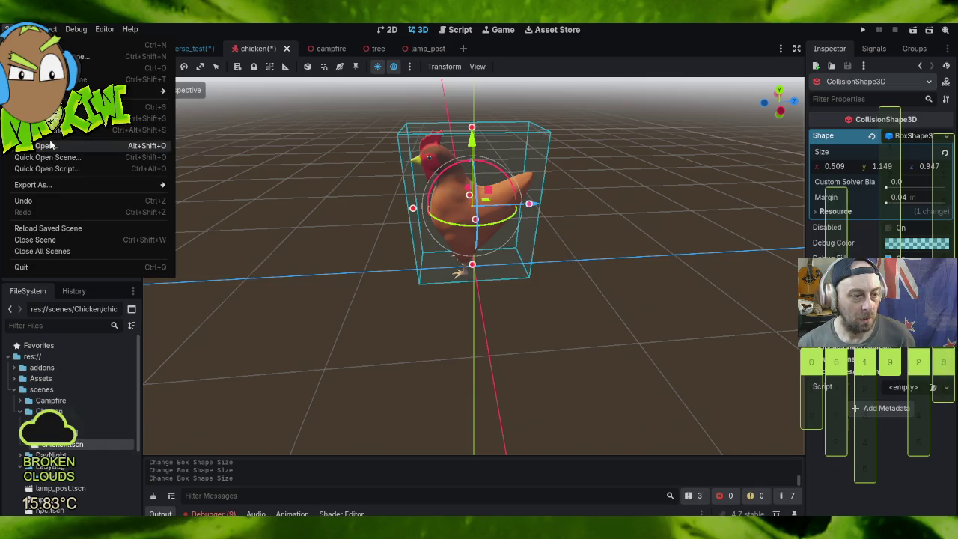
Step: Save the chicken scene and change the universe_test navigation mesh's agent height
{"action": "left_click", "coordinate": [67, 107]}
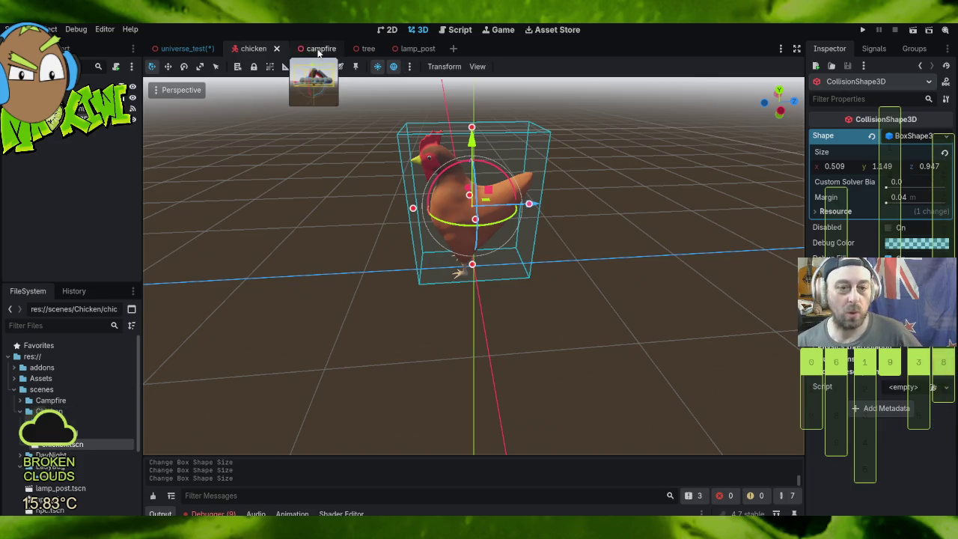
{"action": "left_click", "coordinate": [182, 50]}
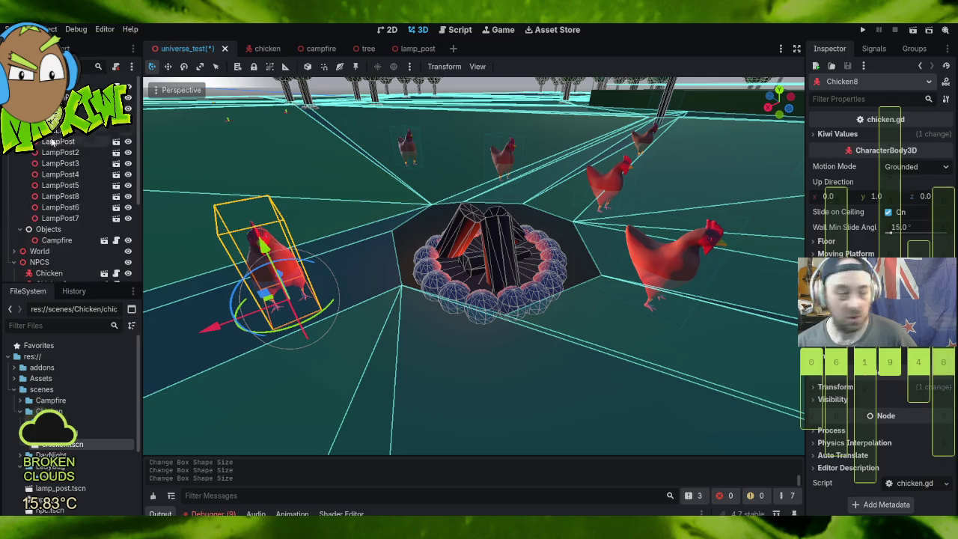
{"action": "left_click", "coordinate": [74, 120]}
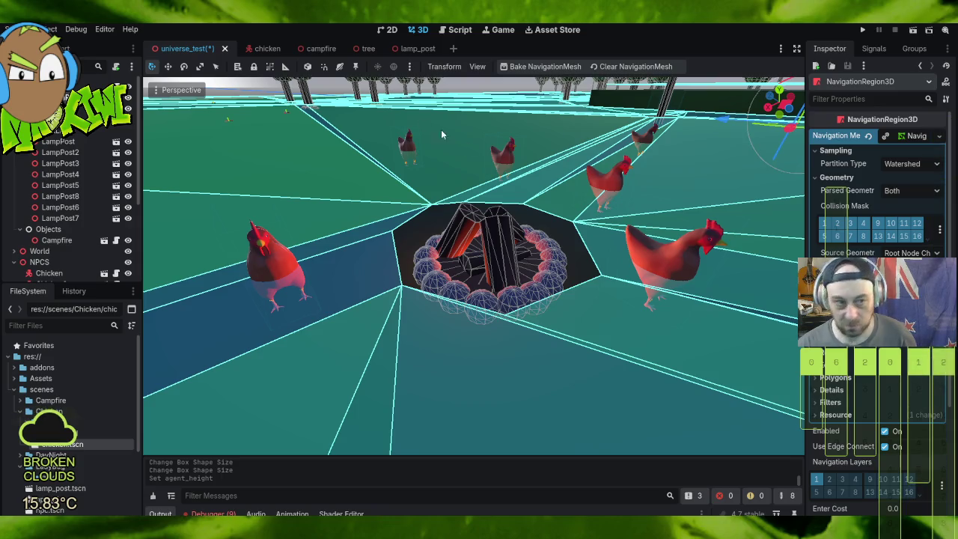
{"action": "left_click", "coordinate": [267, 49]}
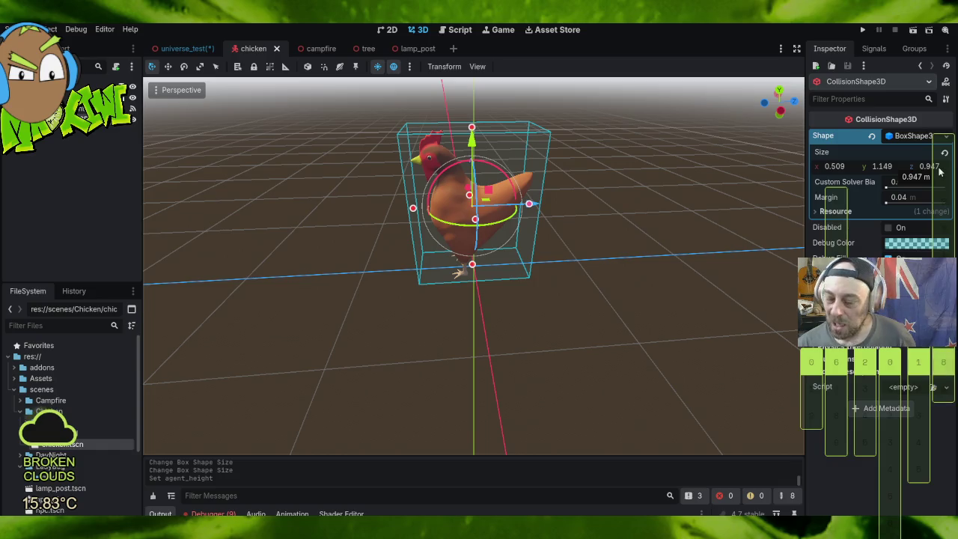
Step: Adjust the universe_test navmesh's agent max climb and max slope values
{"action": "left_click", "coordinate": [179, 51]}
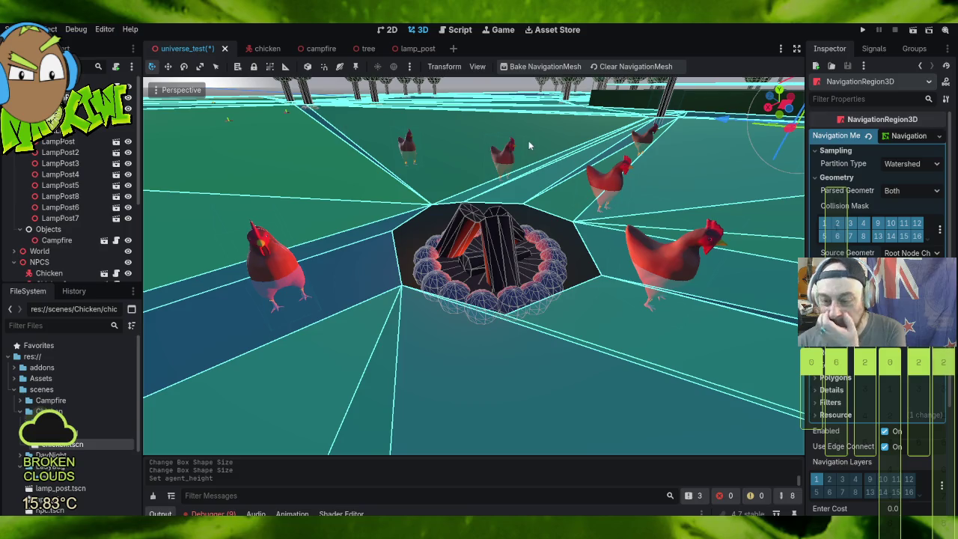
{"action": "left_click_drag", "start_coordinate": [366, 306], "coordinate": [605, 292]}
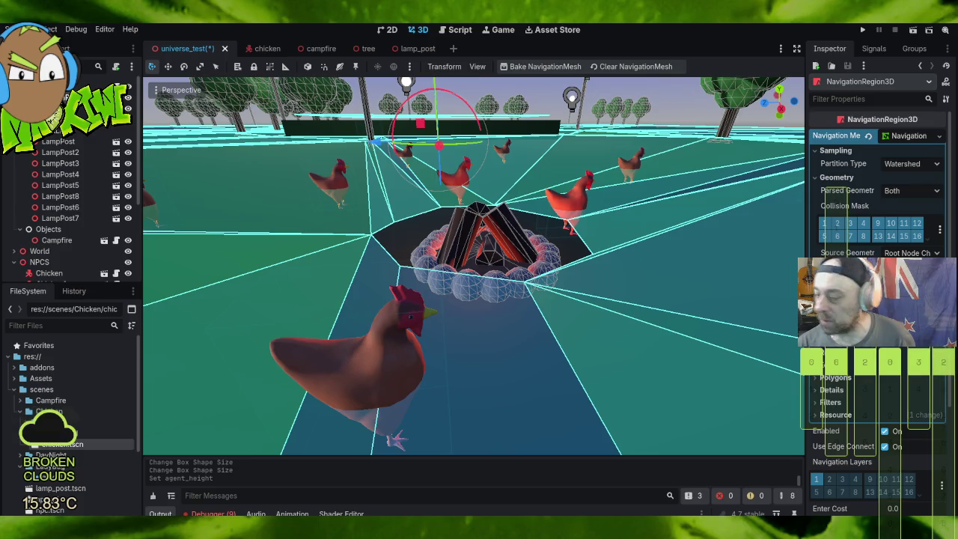
{"action": "key", "text": "Return"}
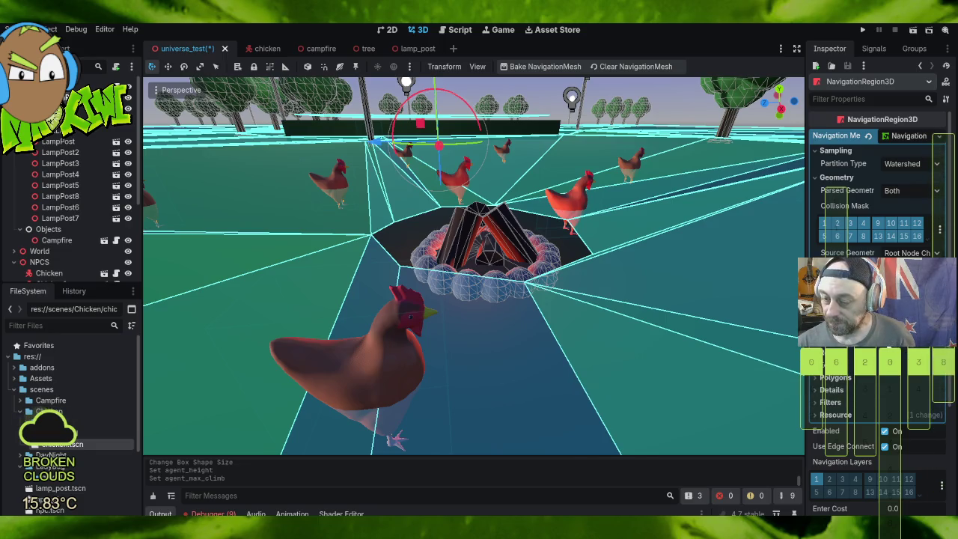
{"action": "key", "text": "Return"}
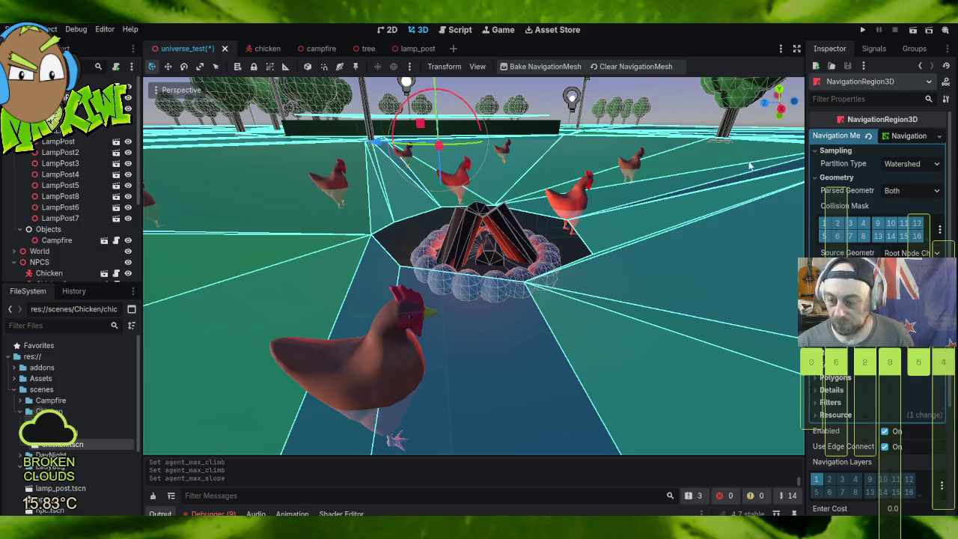
{"action": "scroll", "coordinate": [606, 209], "scroll_direction": "down", "scroll_amount": 3}
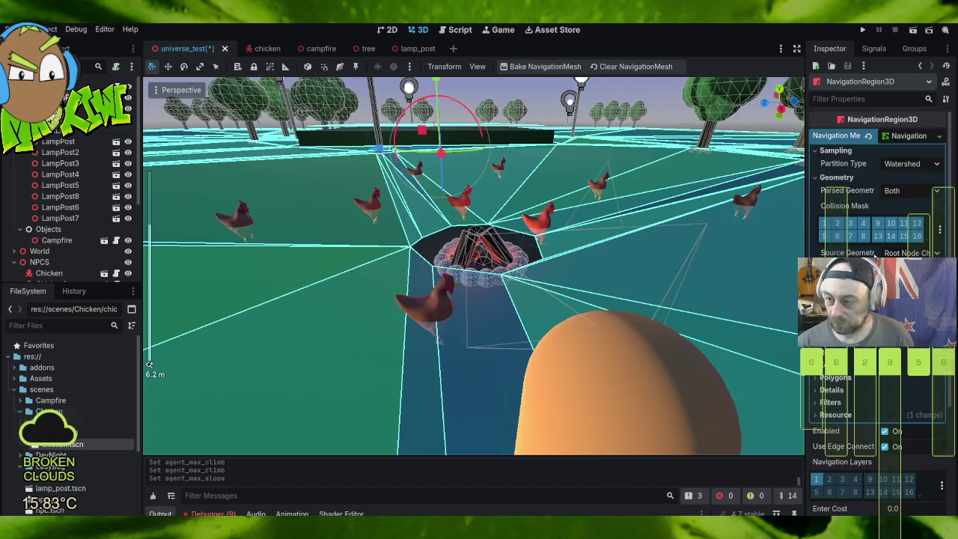
{"action": "scroll", "coordinate": [874, 255], "scroll_direction": "down", "scroll_amount": 5}
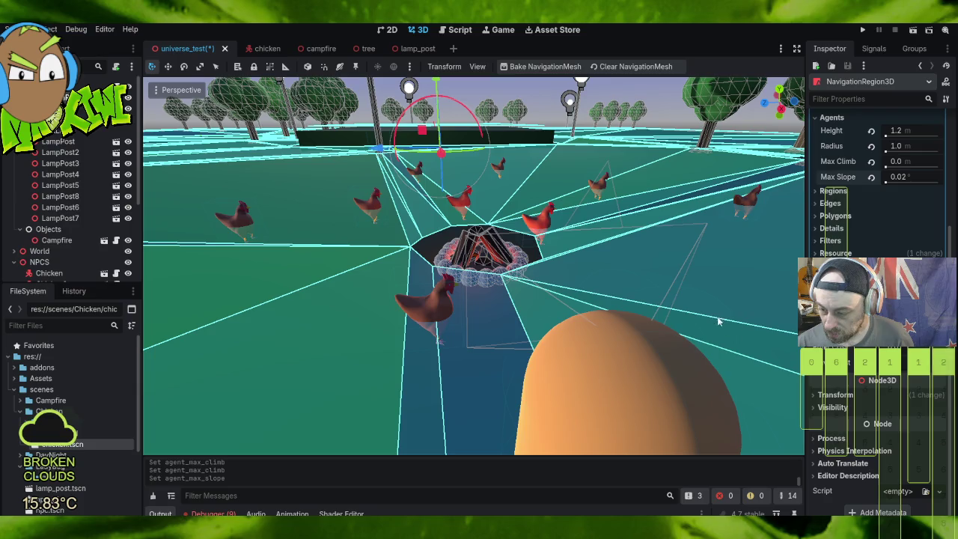
{"action": "scroll", "coordinate": [737, 326], "scroll_direction": "down", "scroll_amount": 3}
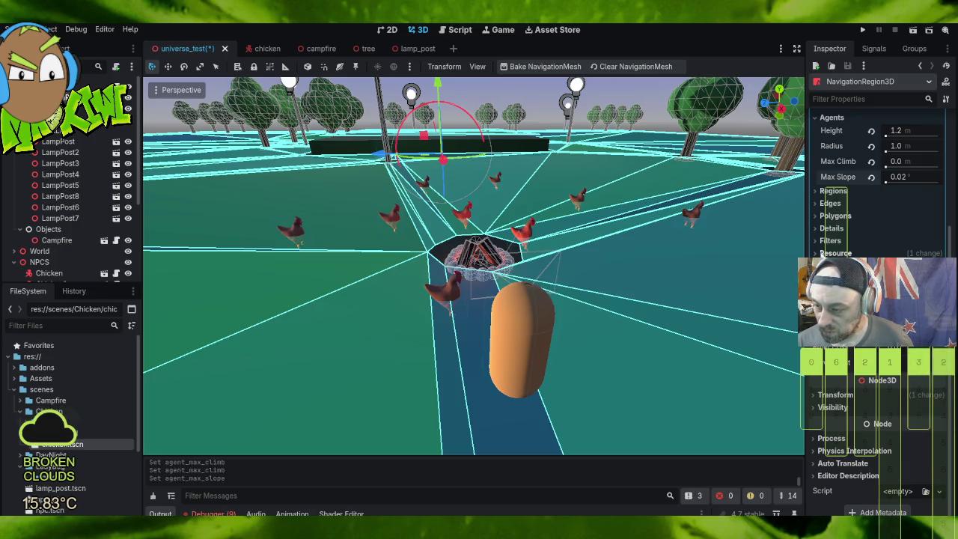
{"action": "scroll", "coordinate": [883, 217], "scroll_direction": "up", "scroll_amount": 5}
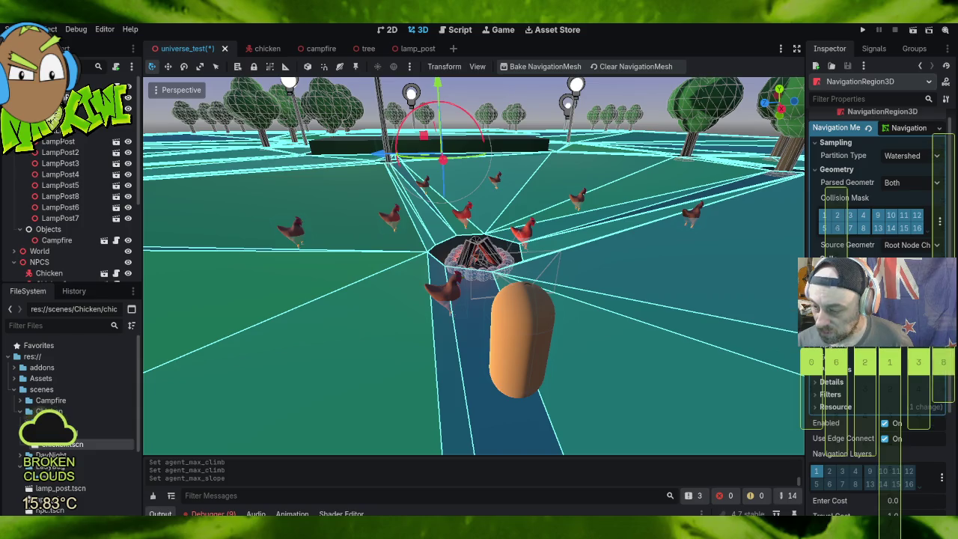
{"action": "mouse_move", "coordinate": [824, 292]}
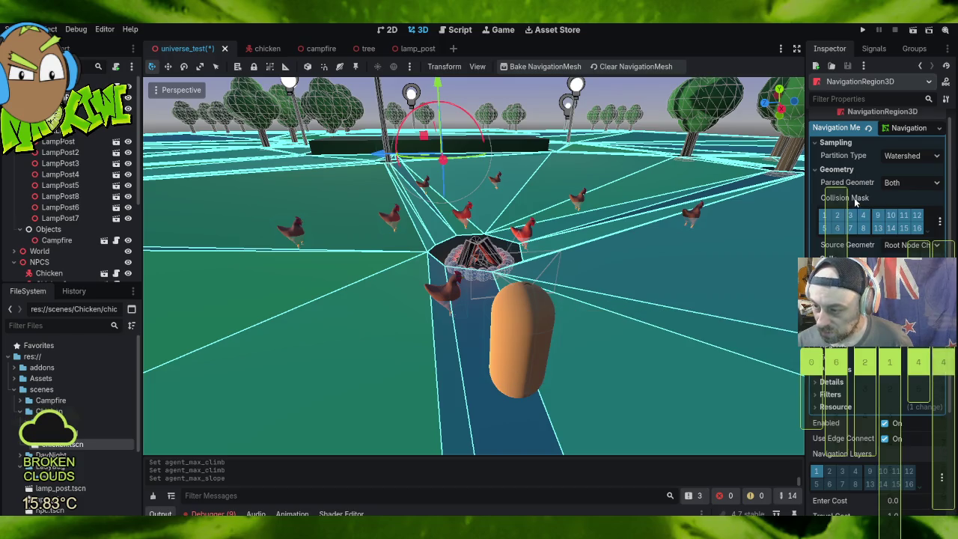
{"action": "scroll", "coordinate": [850, 172], "scroll_direction": "up", "scroll_amount": 1}
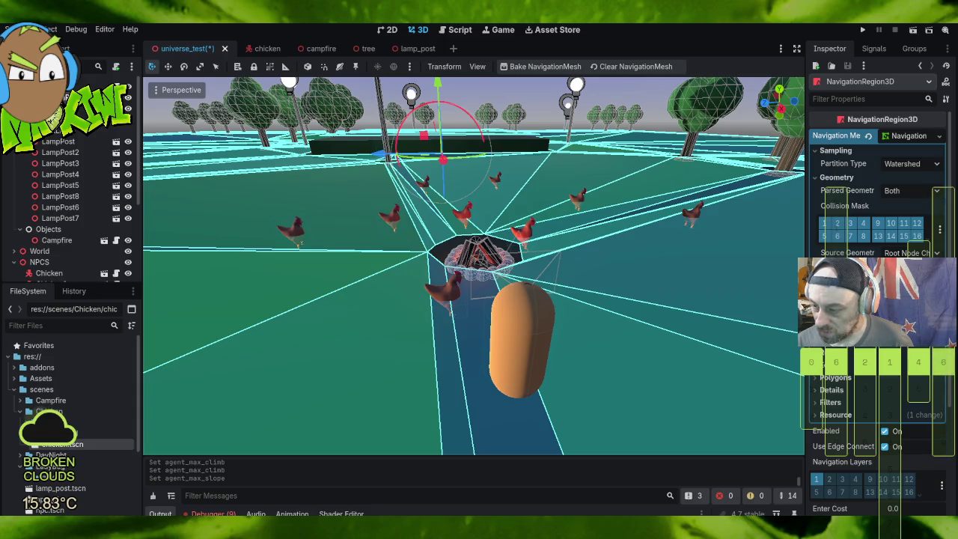
{"action": "scroll", "coordinate": [876, 404], "scroll_direction": "up", "scroll_amount": 2}
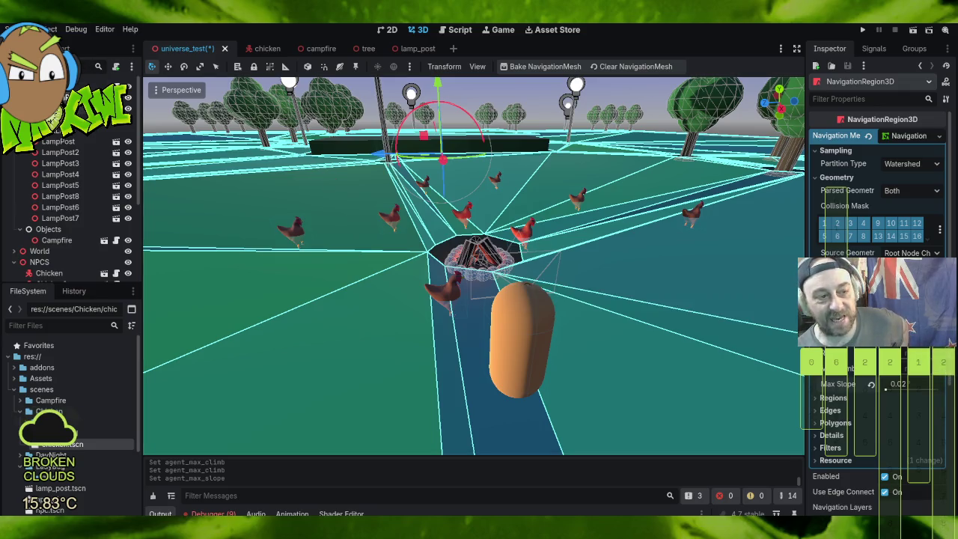
{"action": "left_click", "coordinate": [548, 190]}
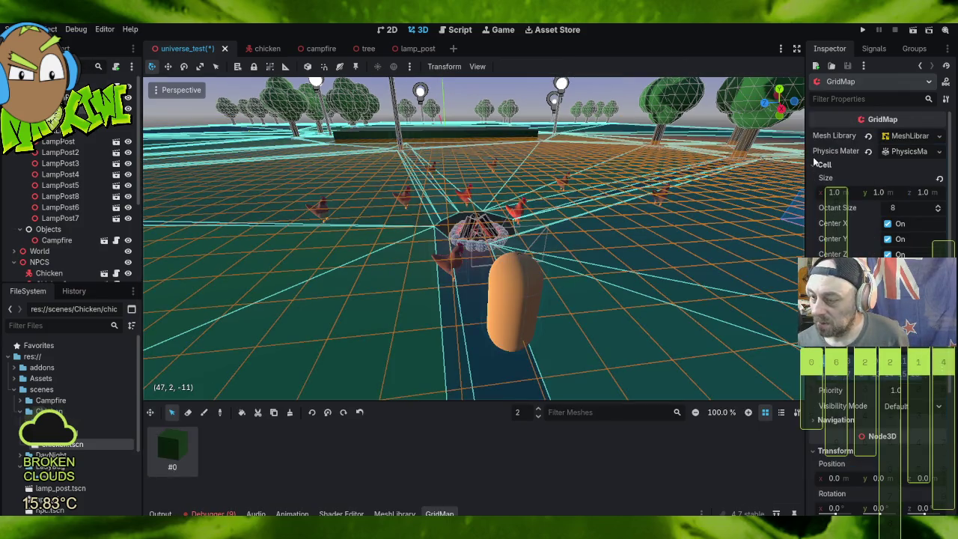
Step: Reset the GridMap cell size to its 2 m default, then try X values of 1 and 2
{"action": "left_click", "coordinate": [939, 180]}
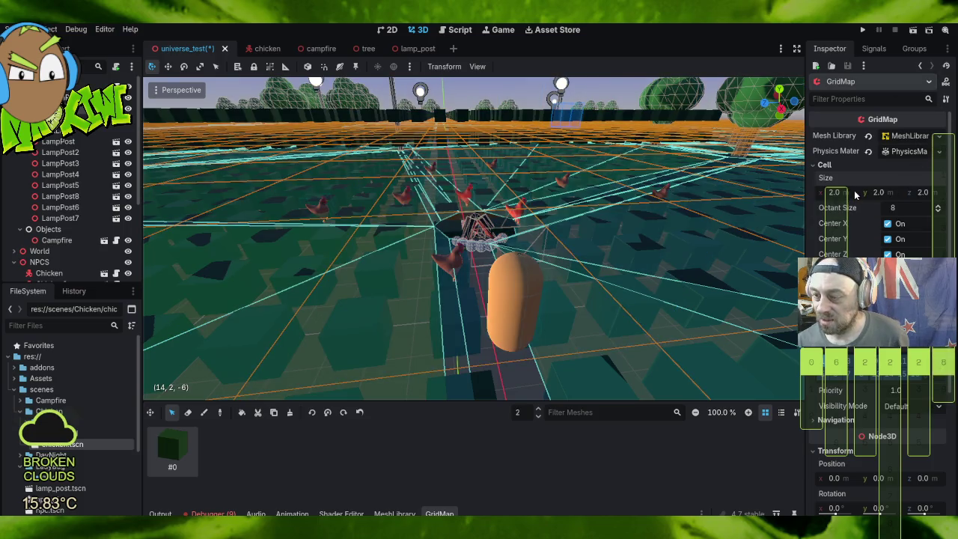
{"action": "left_click", "coordinate": [858, 191]}
{"action": "type", "text": "1"}
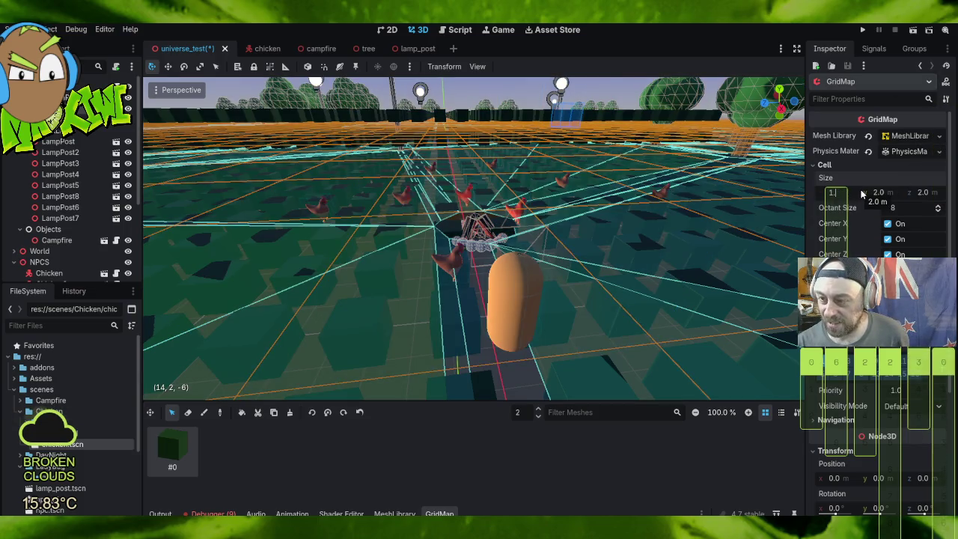
{"action": "key", "text": "Return"}
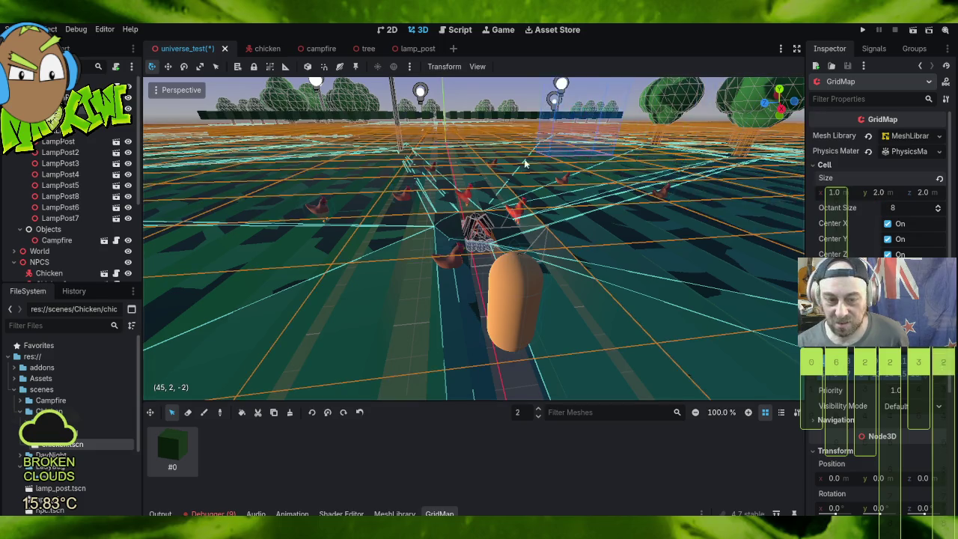
{"action": "scroll", "coordinate": [524, 159], "scroll_direction": "down", "scroll_amount": 5}
{"action": "mouse_move", "coordinate": [588, 230]}
{"action": "left_mouse_down"}
{"action": "mouse_move", "coordinate": [571, 184]}
{"action": "mouse_move", "coordinate": [581, 160]}
{"action": "mouse_move", "coordinate": [602, 202]}
{"action": "mouse_move", "coordinate": [564, 260]}
{"action": "mouse_move", "coordinate": [538, 273]}
{"action": "left_mouse_up"}
{"action": "scroll", "coordinate": [609, 174], "scroll_direction": "down", "scroll_amount": 4}
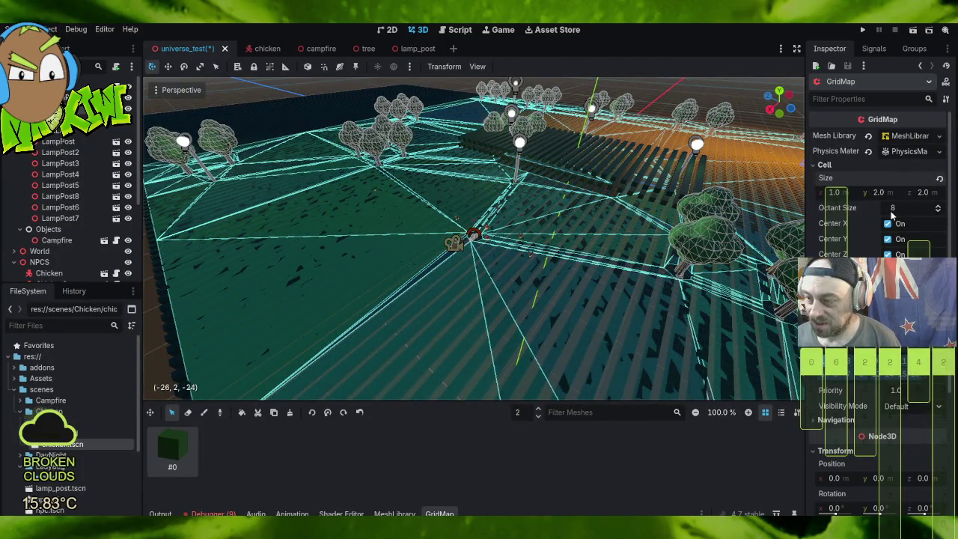
{"action": "type", "text": "2"}
{"action": "key", "text": "Return"}
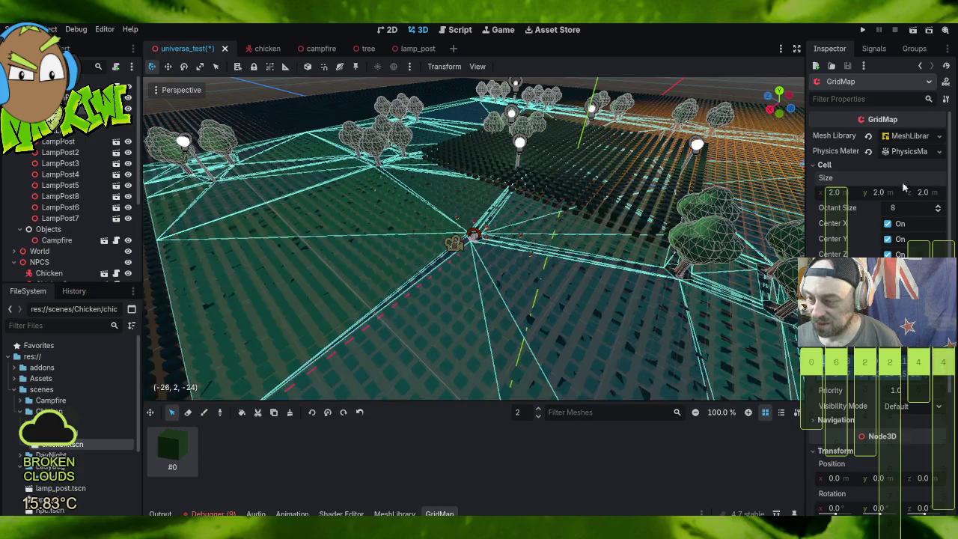
Step: Set the GridMap cell size X and Y to 1 m
{"action": "left_click", "coordinate": [852, 194]}
{"action": "type", "text": "1"}
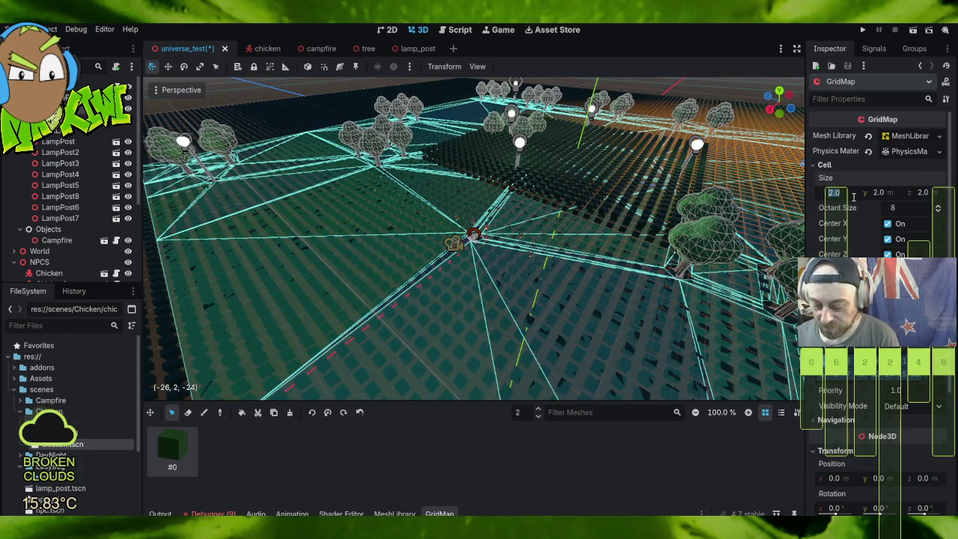
{"action": "left_click", "coordinate": [898, 195]}
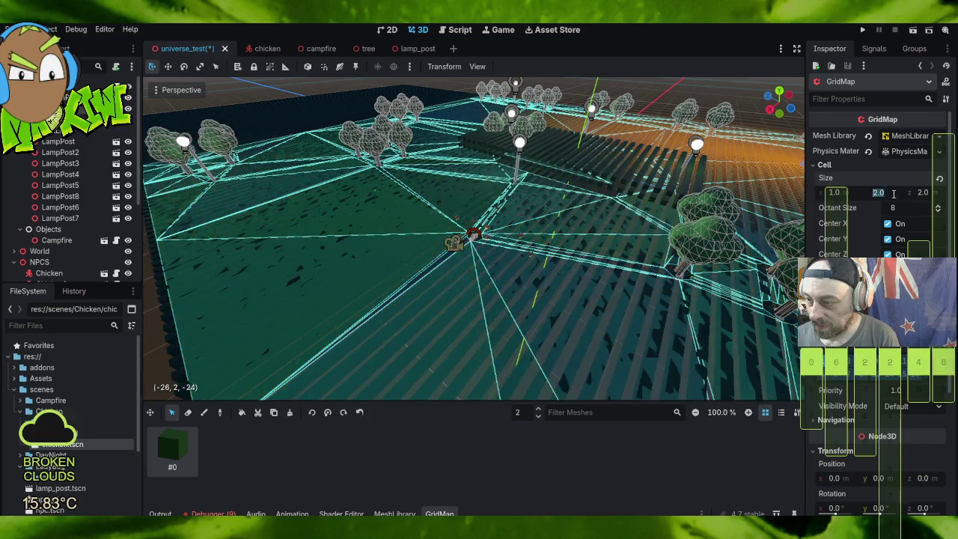
{"action": "type", "text": "1"}
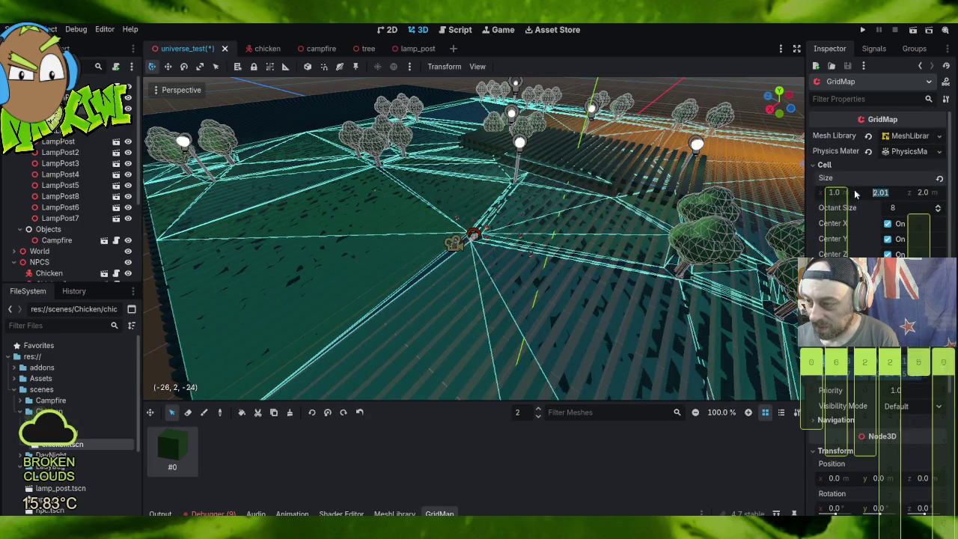
{"action": "key", "text": "Return"}
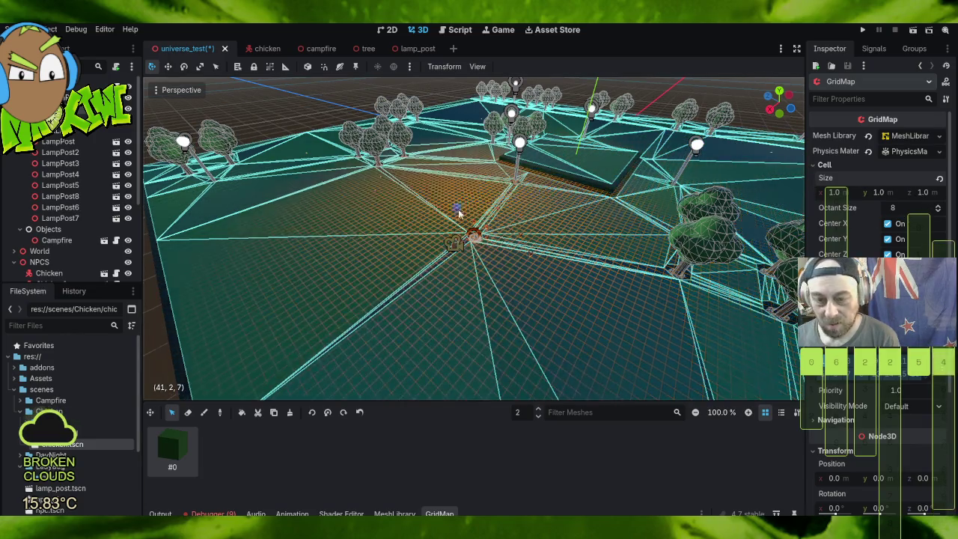
{"action": "scroll", "coordinate": [409, 253], "scroll_direction": "down", "scroll_amount": 5}
{"action": "scroll", "coordinate": [408, 253], "scroll_direction": "up", "scroll_amount": 5}
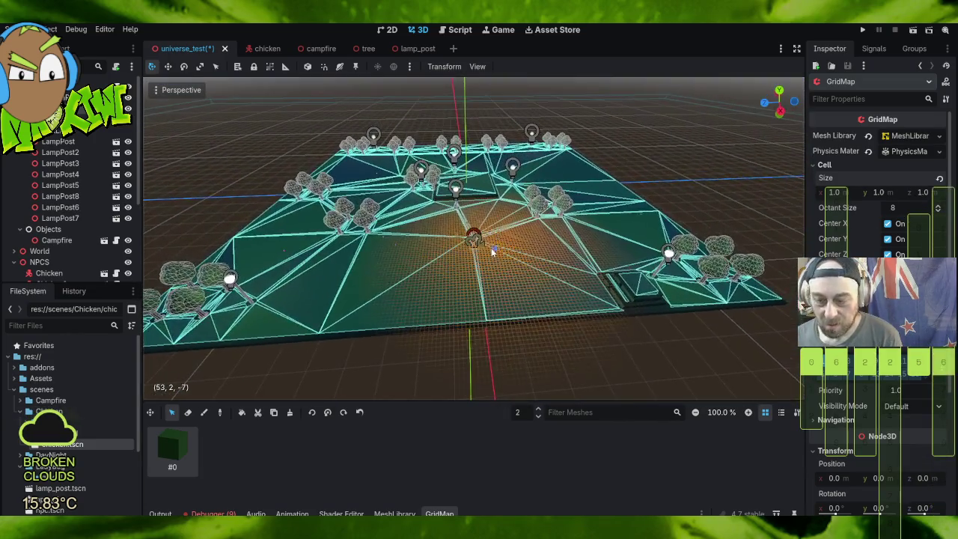
{"action": "scroll", "coordinate": [466, 234], "scroll_direction": "down", "scroll_amount": 2}
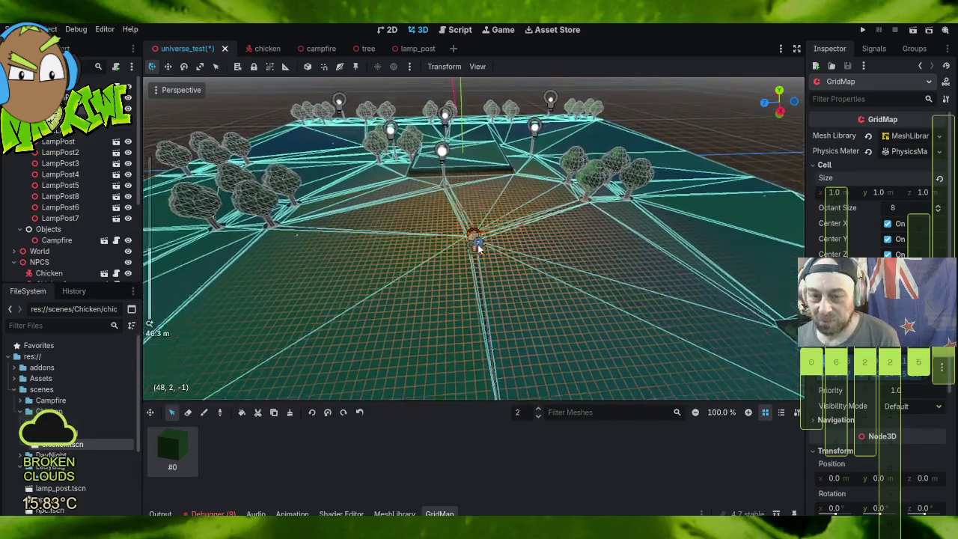
{"action": "scroll", "coordinate": [479, 247], "scroll_direction": "down", "scroll_amount": 2}
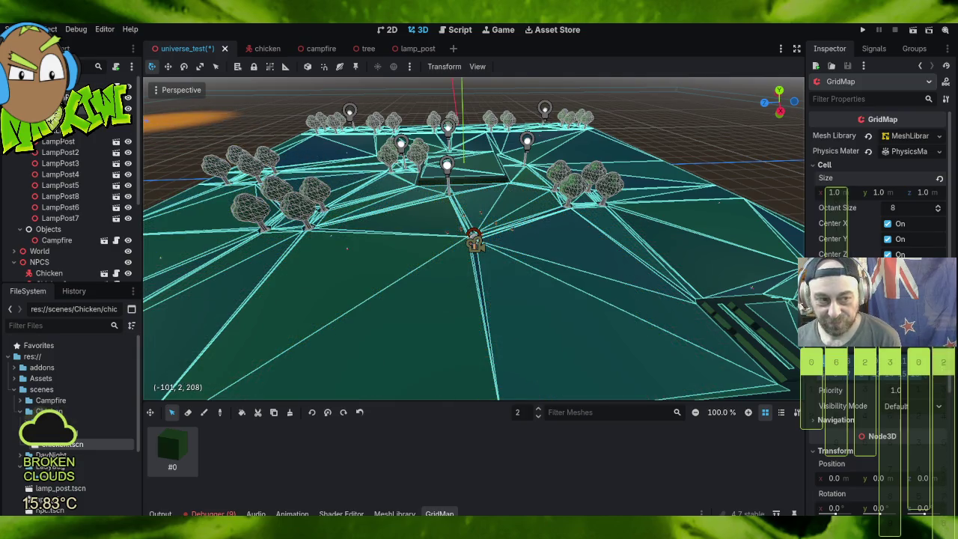
{"action": "left_click", "coordinate": [60, 120]}
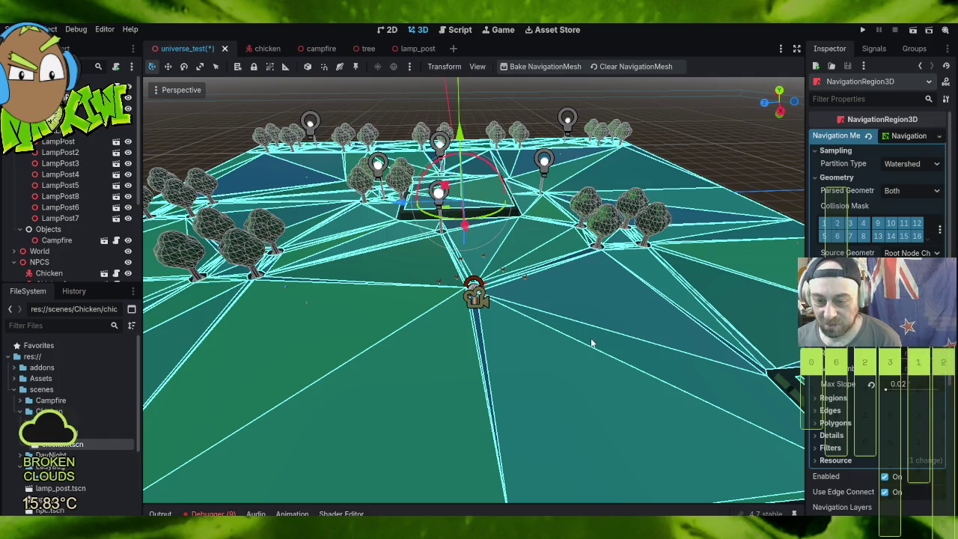
Step: Clear the old navmesh, save universe_test, and bake a fresh navmesh over the ground
{"action": "left_click", "coordinate": [636, 67]}
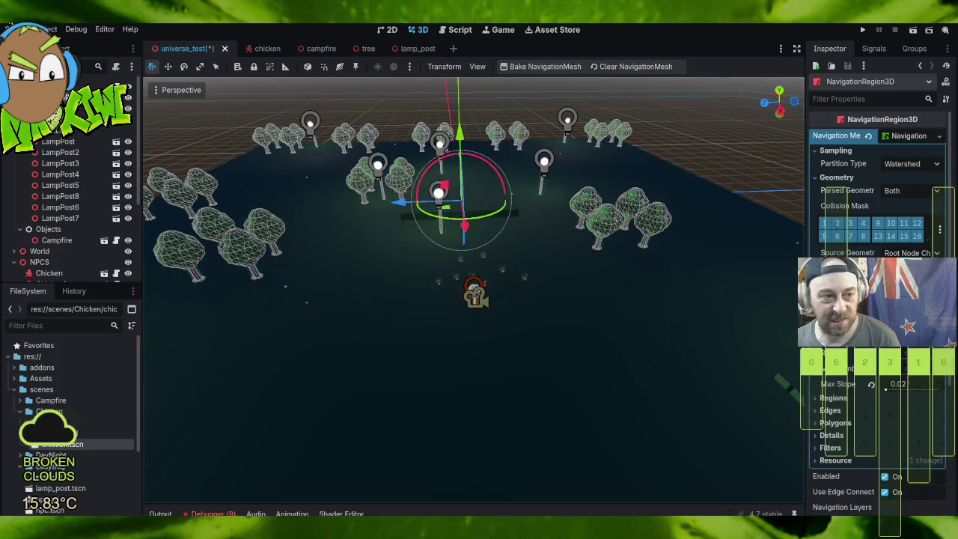
{"action": "left_click", "coordinate": [16, 29]}
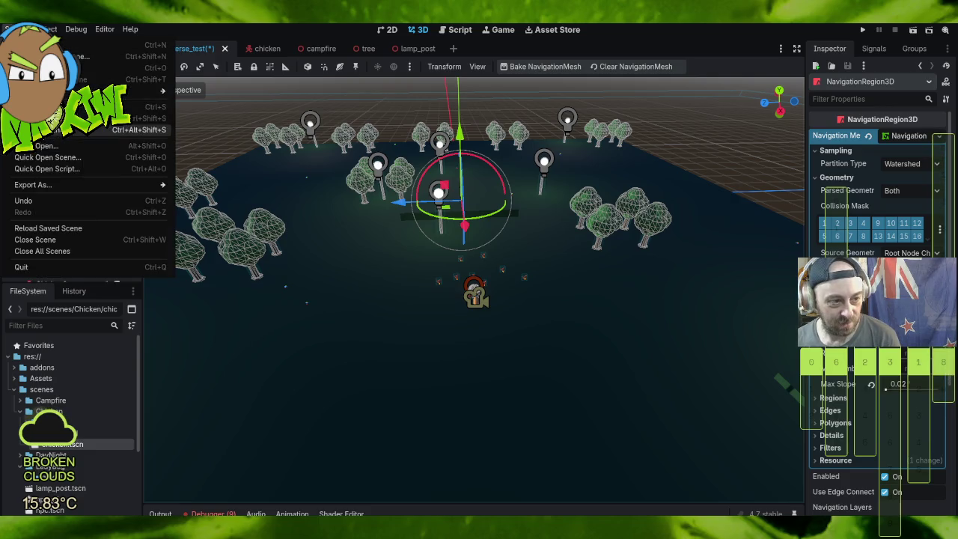
{"action": "left_click", "coordinate": [90, 130]}
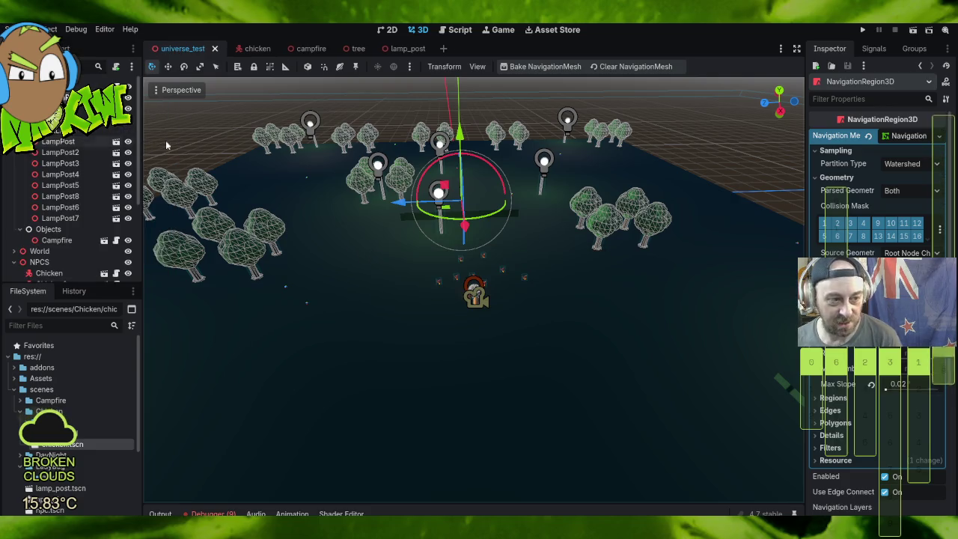
{"action": "left_click", "coordinate": [540, 66]}
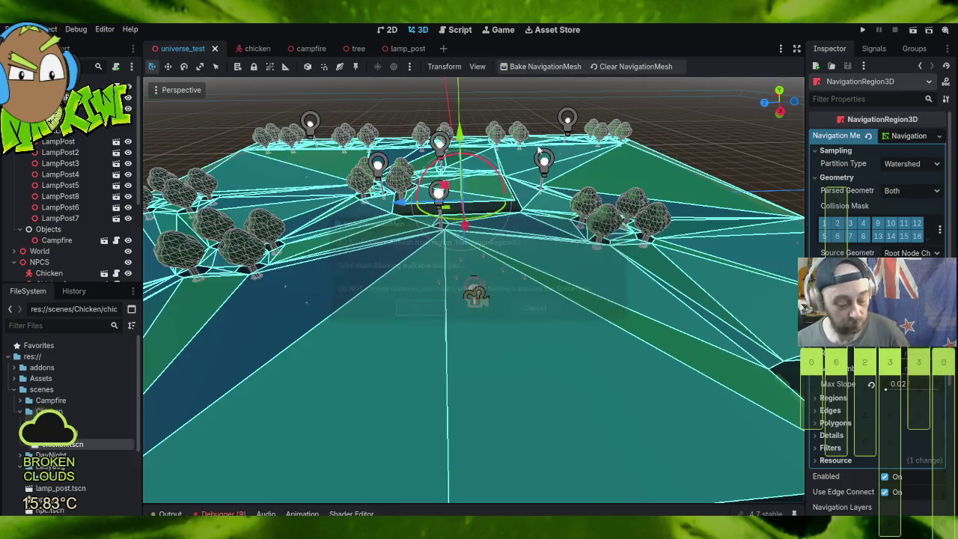
{"action": "mouse_move", "coordinate": [500, 282]}
{"action": "left_mouse_down"}
{"action": "mouse_move", "coordinate": [656, 242]}
{"action": "mouse_move", "coordinate": [709, 274]}
{"action": "mouse_move", "coordinate": [533, 208]}
{"action": "mouse_move", "coordinate": [522, 216]}
{"action": "mouse_move", "coordinate": [493, 207]}
{"action": "mouse_move", "coordinate": [524, 232]}
{"action": "mouse_move", "coordinate": [512, 294]}
{"action": "mouse_move", "coordinate": [660, 300]}
{"action": "left_mouse_up"}
{"action": "scroll", "coordinate": [528, 234], "scroll_direction": "down", "scroll_amount": 3}
{"action": "scroll", "coordinate": [532, 236], "scroll_direction": "up", "scroll_amount": 2}
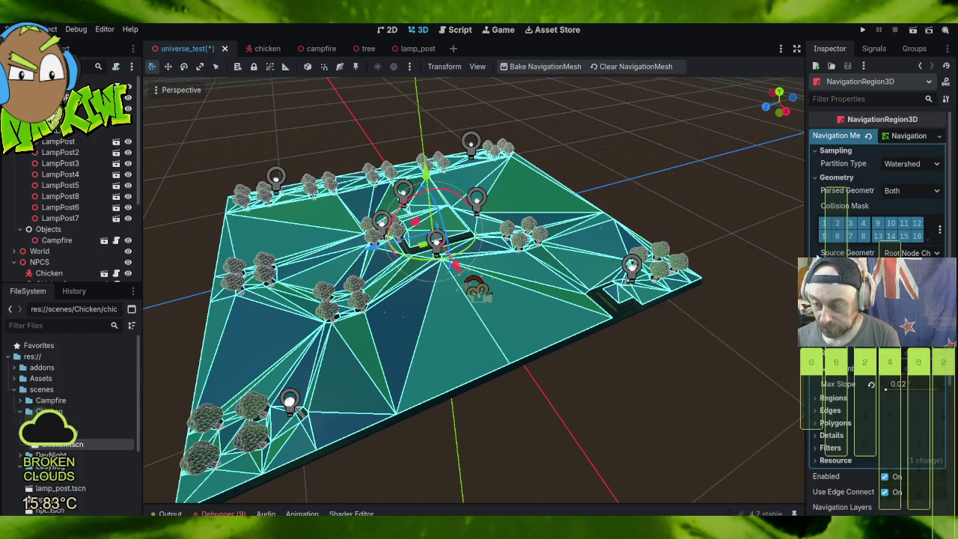
{"action": "left_click", "coordinate": [225, 82]}
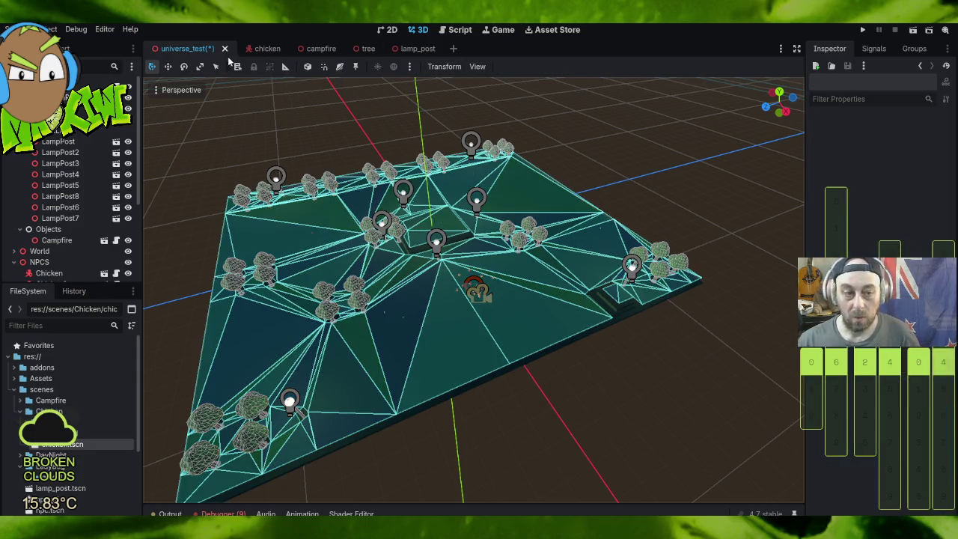
{"action": "left_click", "coordinate": [430, 225]}
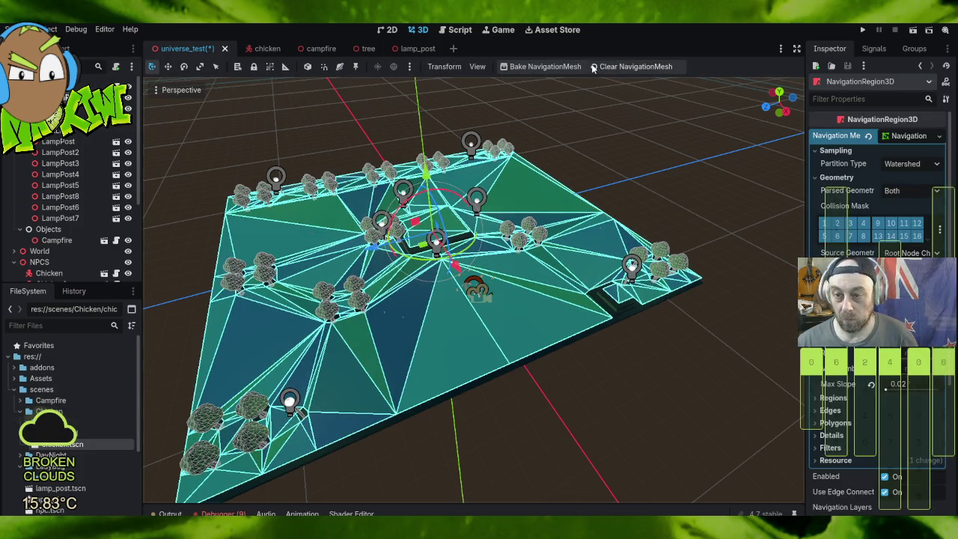
Step: Clear and rebake the navmesh so it covers the ground around trees, lamps and campfire
{"action": "left_click", "coordinate": [610, 67]}
{"action": "left_click", "coordinate": [545, 67]}
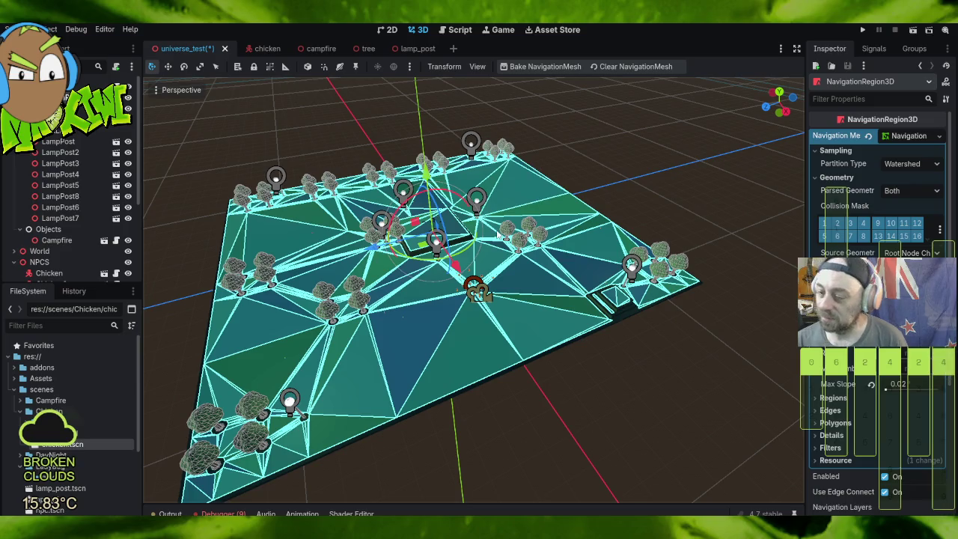
{"action": "mouse_move", "coordinate": [552, 298]}
{"action": "left_mouse_down"}
{"action": "mouse_move", "coordinate": [517, 276]}
{"action": "mouse_move", "coordinate": [492, 279]}
{"action": "mouse_move", "coordinate": [523, 294]}
{"action": "left_mouse_up"}
Step: Inspect the chickens, trees and campfire in the viewport, then launch the game
{"action": "scroll", "coordinate": [479, 271], "scroll_direction": "up", "scroll_amount": 3}
{"action": "scroll", "coordinate": [478, 271], "scroll_direction": "up", "scroll_amount": 3}
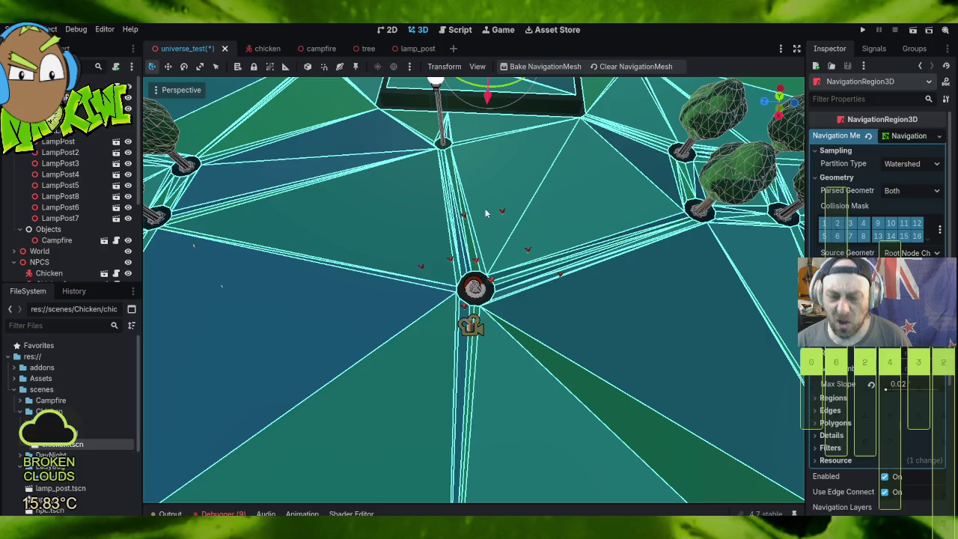
{"action": "scroll", "coordinate": [485, 214], "scroll_direction": "down", "scroll_amount": 5}
{"action": "mouse_move", "coordinate": [485, 213]}
{"action": "left_mouse_down"}
{"action": "mouse_move", "coordinate": [588, 268]}
{"action": "mouse_move", "coordinate": [497, 309]}
{"action": "mouse_move", "coordinate": [544, 271]}
{"action": "mouse_move", "coordinate": [487, 224]}
{"action": "mouse_move", "coordinate": [472, 239]}
{"action": "mouse_move", "coordinate": [459, 237]}
{"action": "mouse_move", "coordinate": [513, 203]}
{"action": "left_mouse_up"}
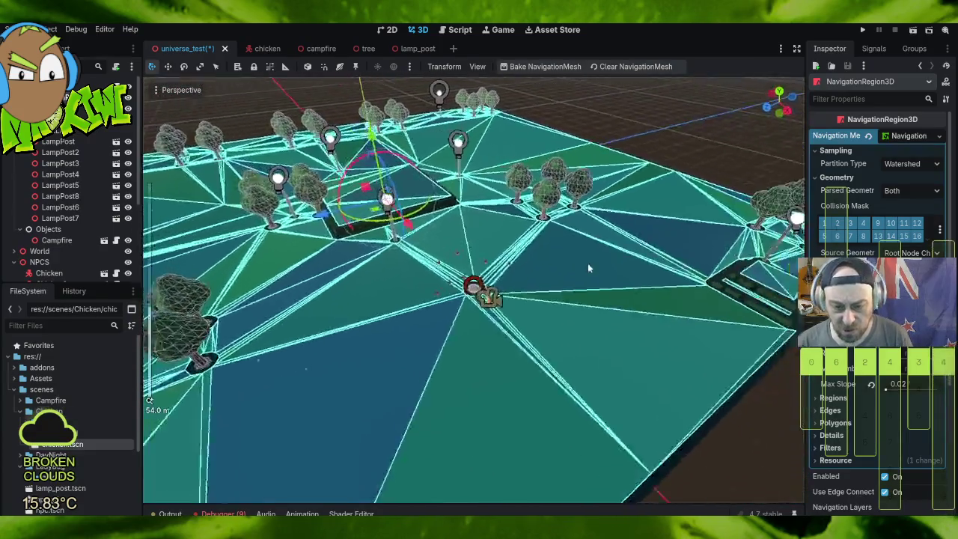
{"action": "scroll", "coordinate": [497, 309], "scroll_direction": "up", "scroll_amount": 8}
{"action": "scroll", "coordinate": [459, 235], "scroll_direction": "down", "scroll_amount": 4}
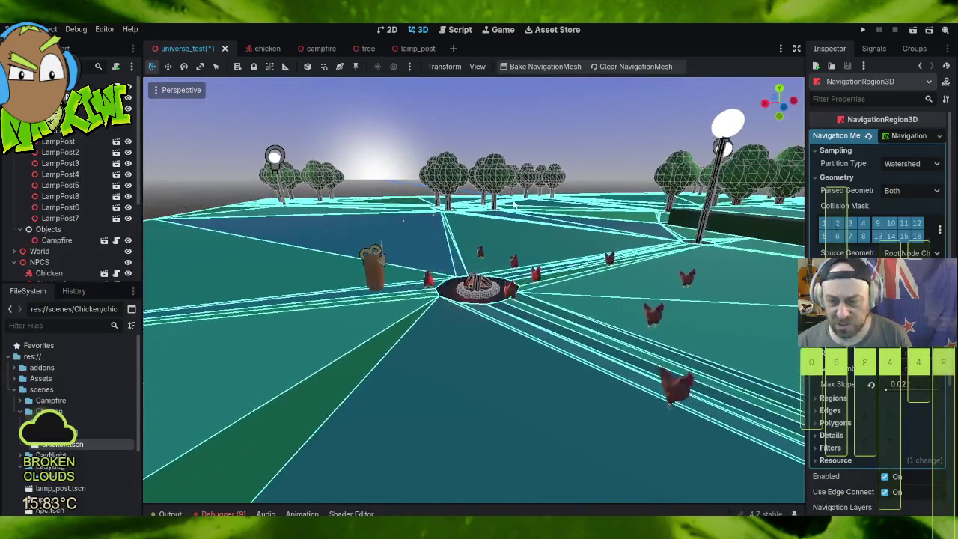
{"action": "left_click", "coordinate": [863, 30]}
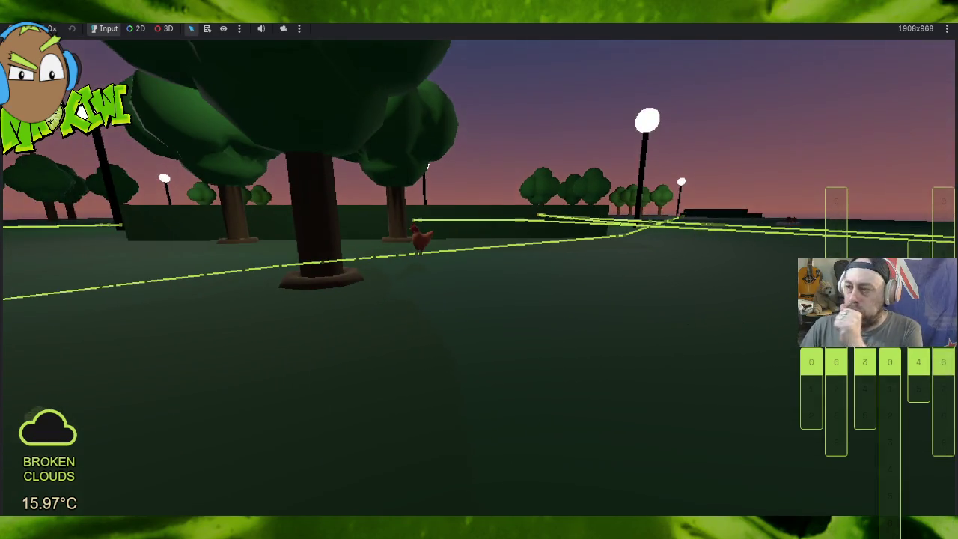
Step: Stop the running game after watching the chickens wander at dusk
{"action": "left_click", "coordinate": [904, 44]}
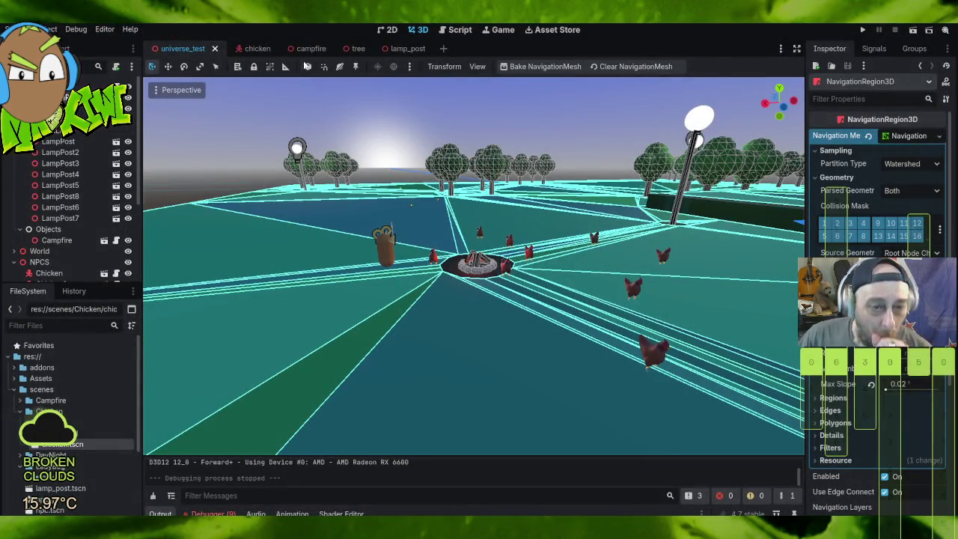
{"action": "left_click", "coordinate": [348, 48]}
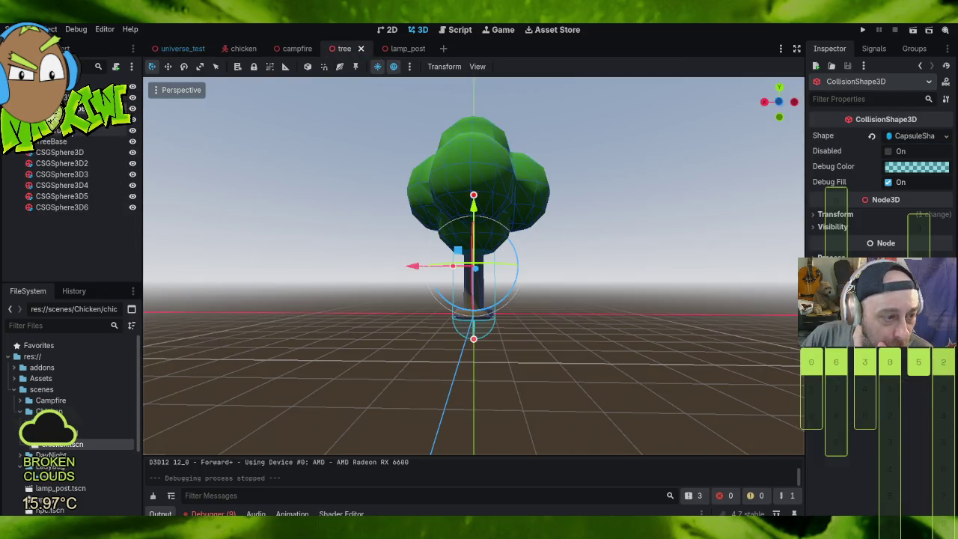
{"action": "left_click", "coordinate": [52, 130]}
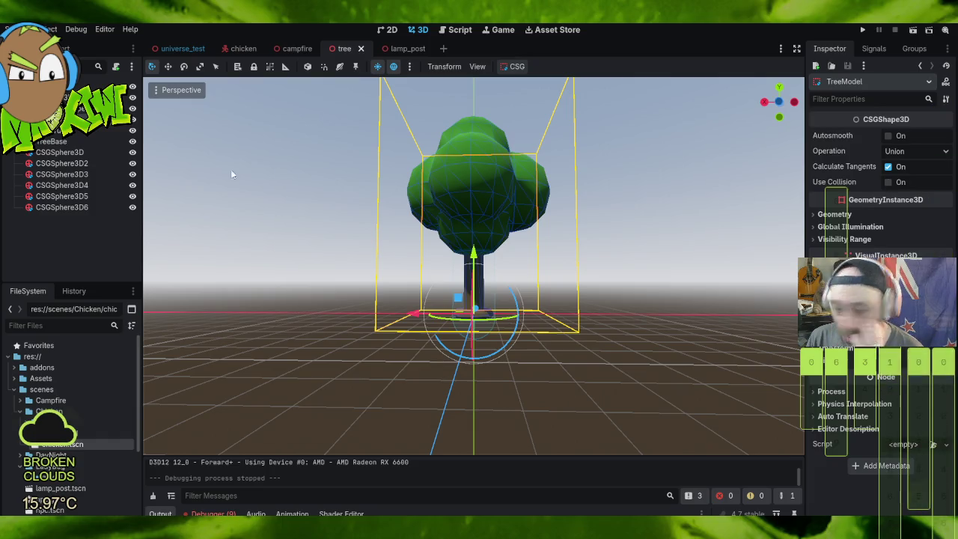
{"action": "left_click", "coordinate": [471, 284]}
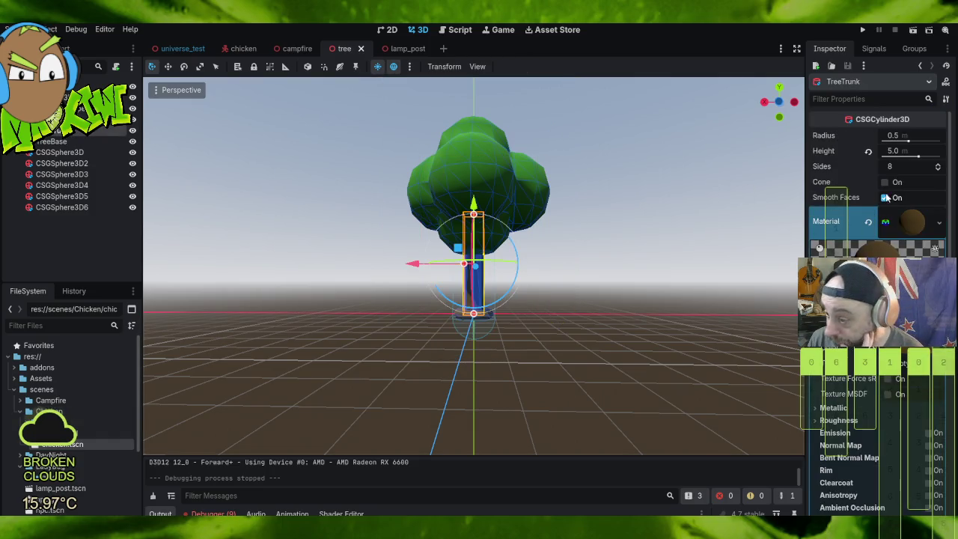
{"action": "scroll", "coordinate": [872, 197], "scroll_direction": "down", "scroll_amount": 5}
{"action": "scroll", "coordinate": [865, 208], "scroll_direction": "up", "scroll_amount": 6}
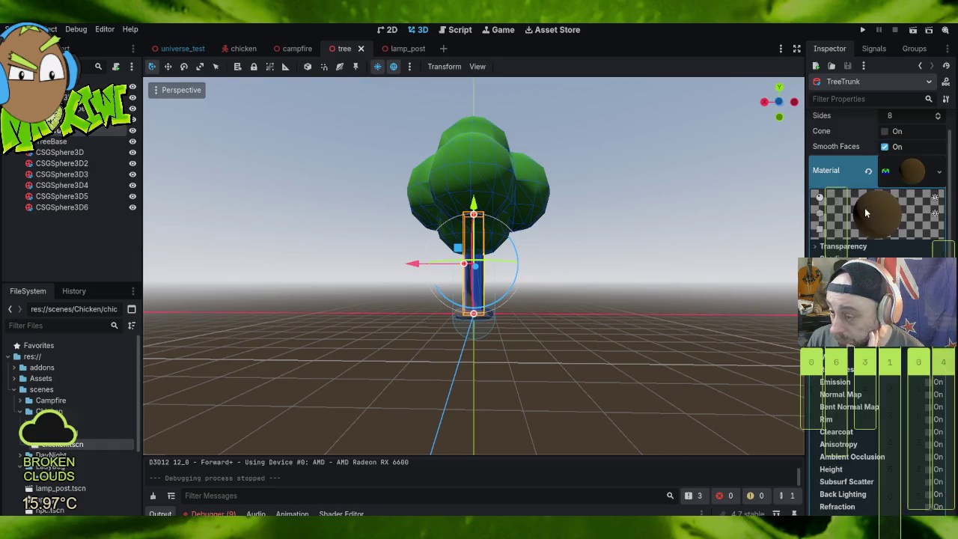
{"action": "left_click", "coordinate": [907, 224]}
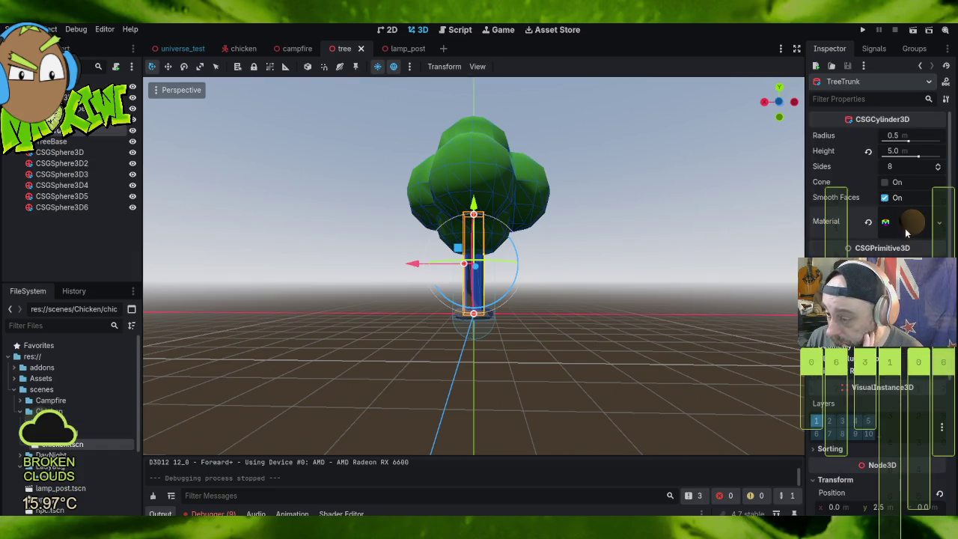
{"action": "scroll", "coordinate": [880, 187], "scroll_direction": "down", "scroll_amount": 5}
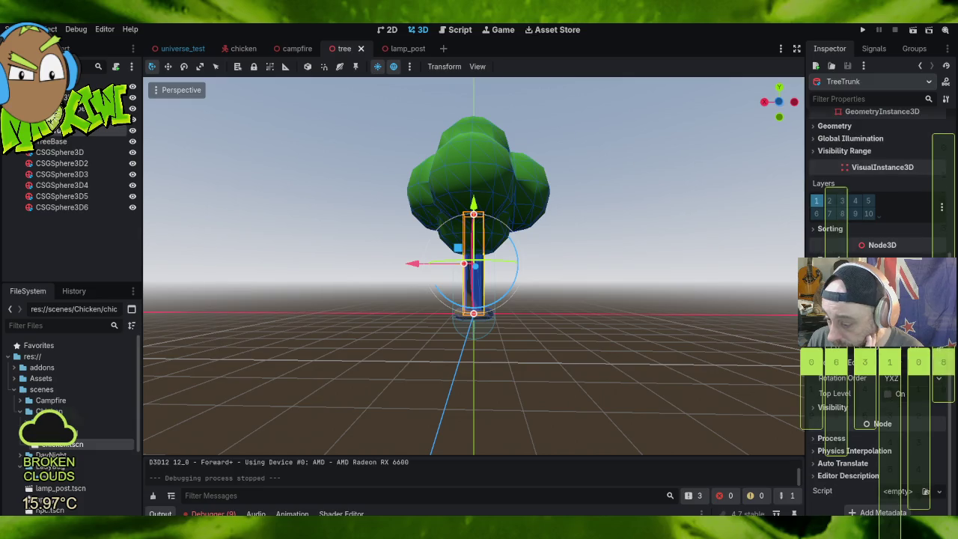
{"action": "scroll", "coordinate": [870, 395], "scroll_direction": "up", "scroll_amount": 3}
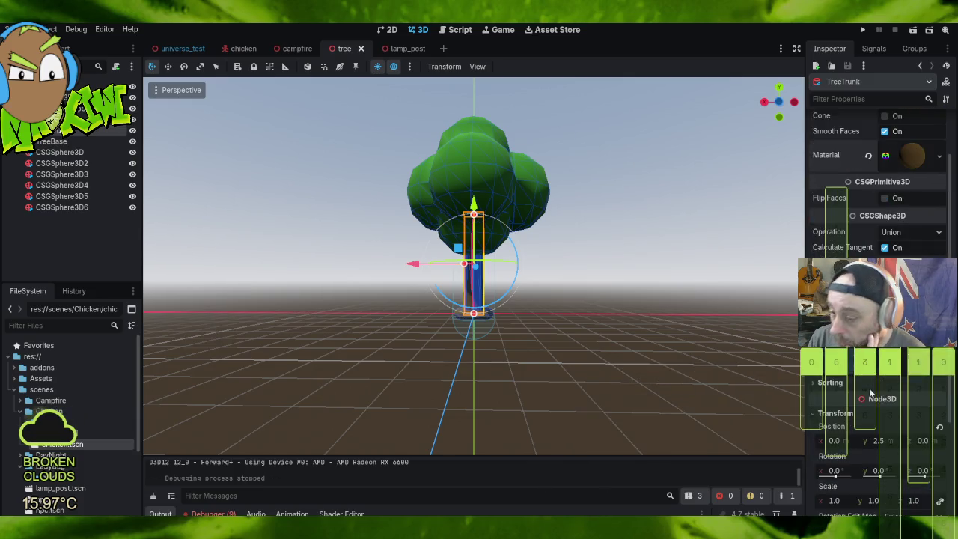
{"action": "scroll", "coordinate": [869, 236], "scroll_direction": "up", "scroll_amount": 2}
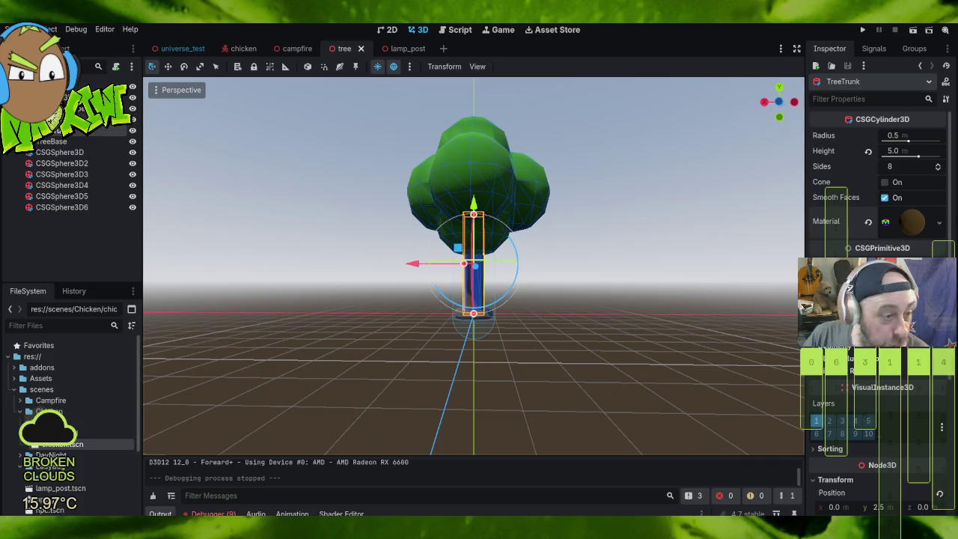
{"action": "left_click", "coordinate": [74, 142]}
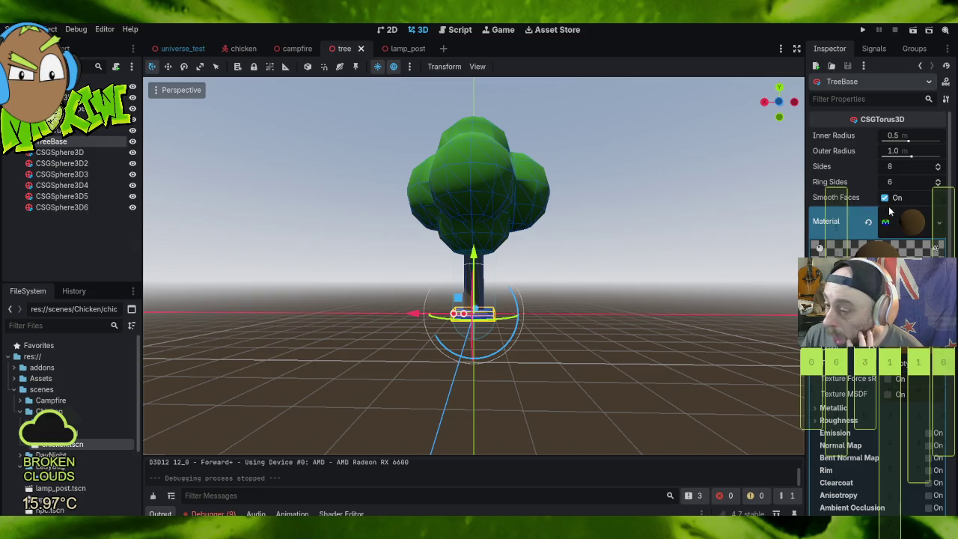
{"action": "left_click", "coordinate": [911, 223]}
{"action": "scroll", "coordinate": [879, 299], "scroll_direction": "down", "scroll_amount": 3}
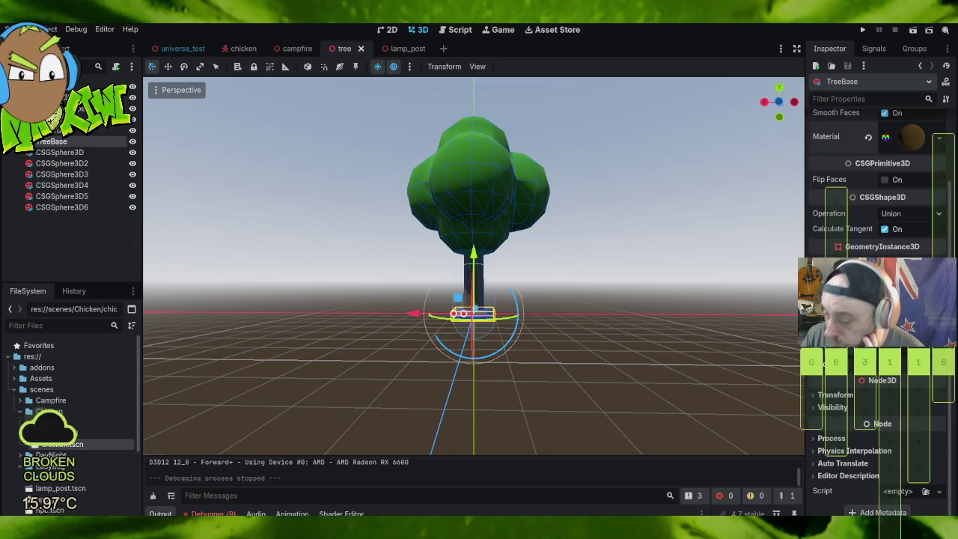
{"action": "left_click", "coordinate": [63, 108]}
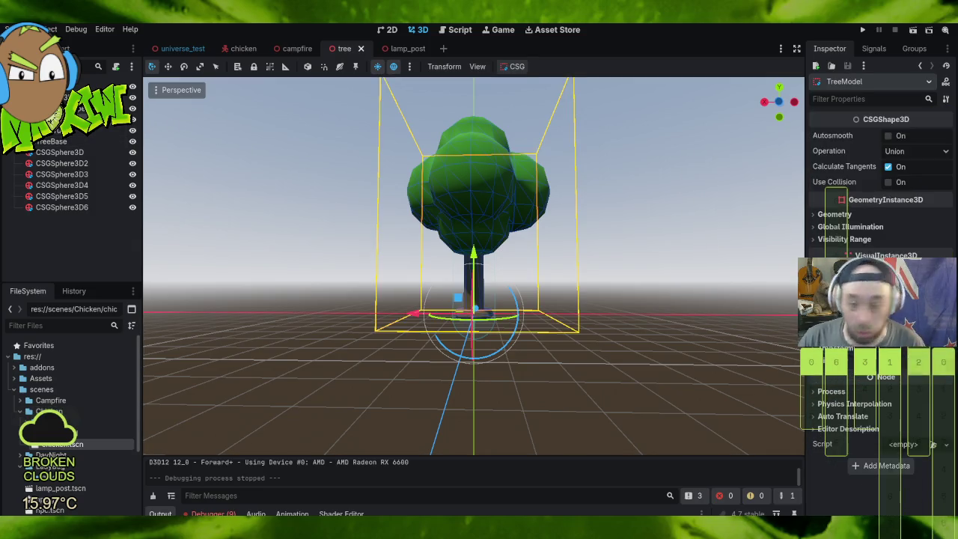
Step: Enable CSG Use Collision on TreeModel and review its collision shape and rigid body
{"action": "left_click", "coordinate": [889, 182]}
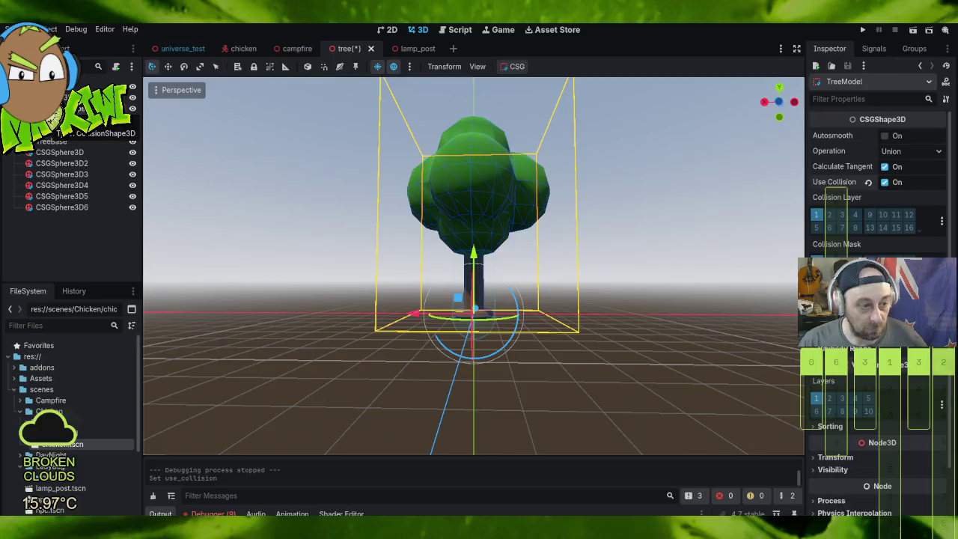
{"action": "left_click", "coordinate": [125, 106]}
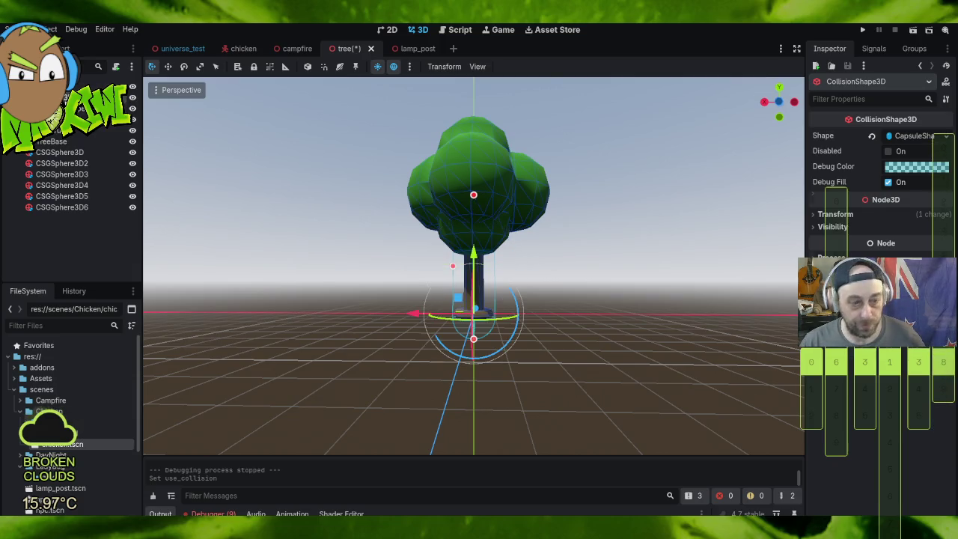
{"action": "left_click", "coordinate": [67, 97]}
{"action": "mouse_move", "coordinate": [450, 167]}
{"action": "left_mouse_down"}
{"action": "mouse_move", "coordinate": [580, 243]}
{"action": "mouse_move", "coordinate": [146, 234]}
{"action": "mouse_move", "coordinate": [243, 218]}
{"action": "mouse_move", "coordinate": [212, 207]}
{"action": "left_mouse_up"}
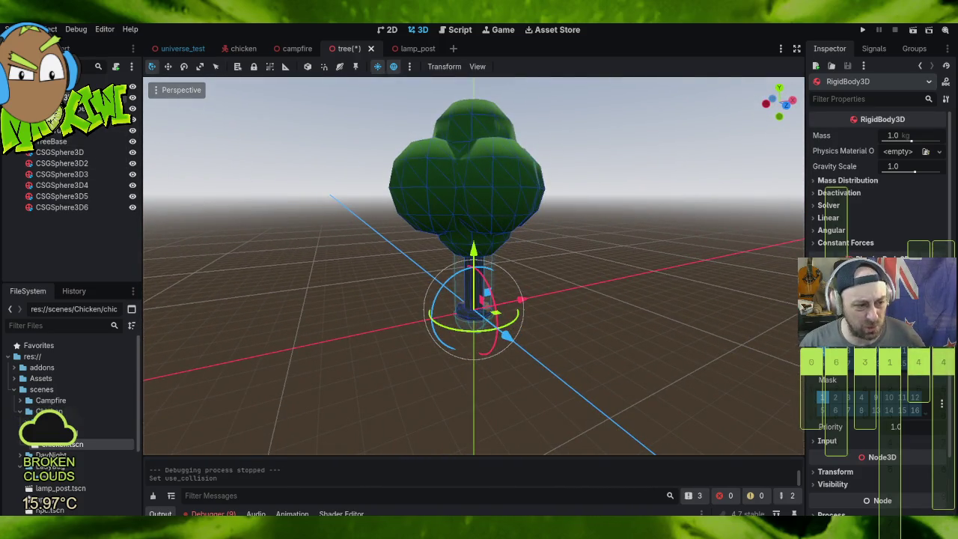
{"action": "left_click", "coordinate": [63, 152]}
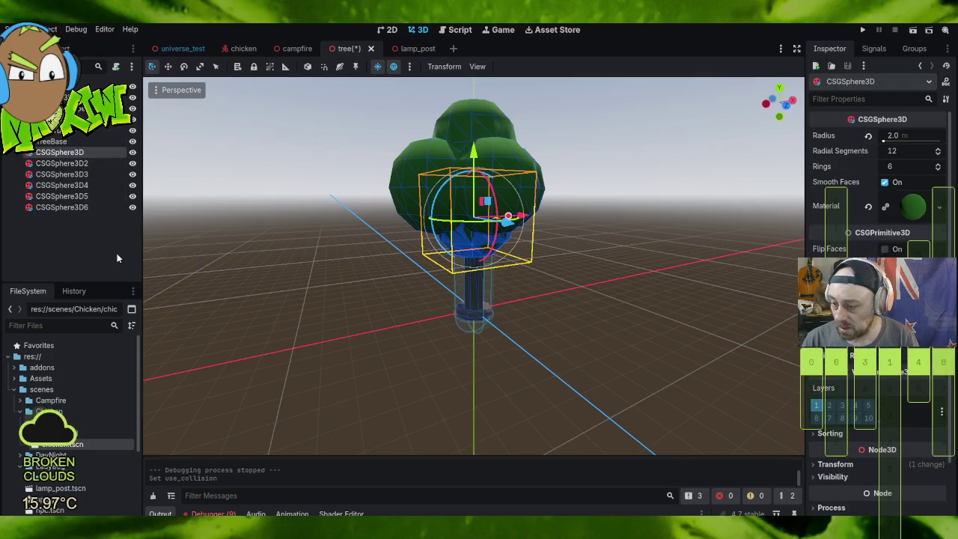
Step: Raise all six crown spheres about 2.5 m, save all scenes, and run the game
{"action": "left_click", "coordinate": [62, 207], "text": "shift"}
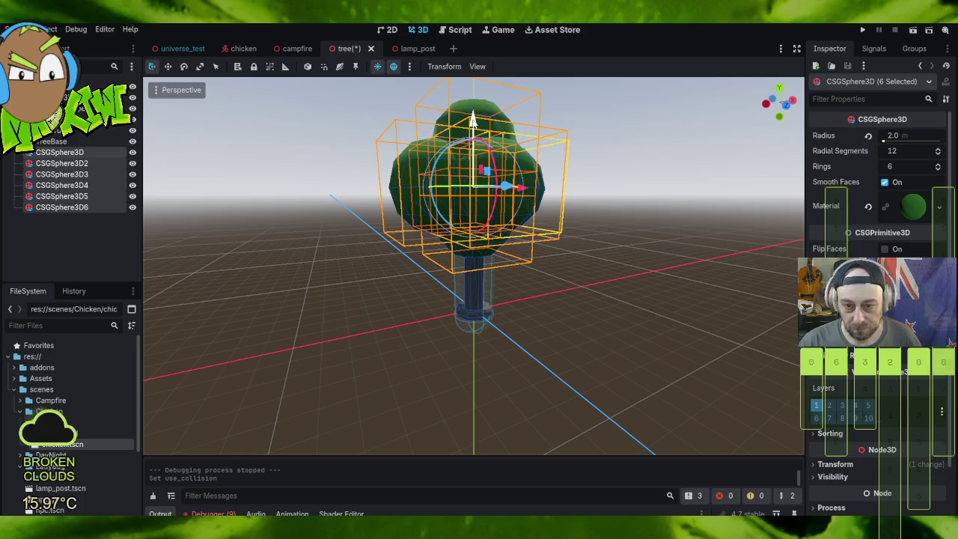
{"action": "mouse_move", "coordinate": [472, 120]}
{"action": "left_mouse_down"}
{"action": "mouse_move", "coordinate": [474, 54]}
{"action": "mouse_move", "coordinate": [474, 90]}
{"action": "left_mouse_up"}
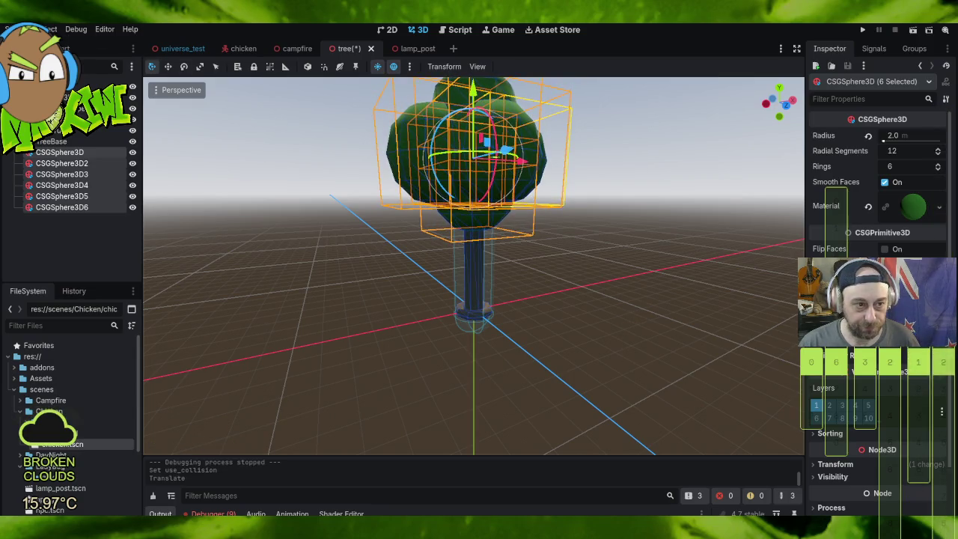
{"action": "left_click", "coordinate": [16, 29]}
{"action": "left_click", "coordinate": [120, 129]}
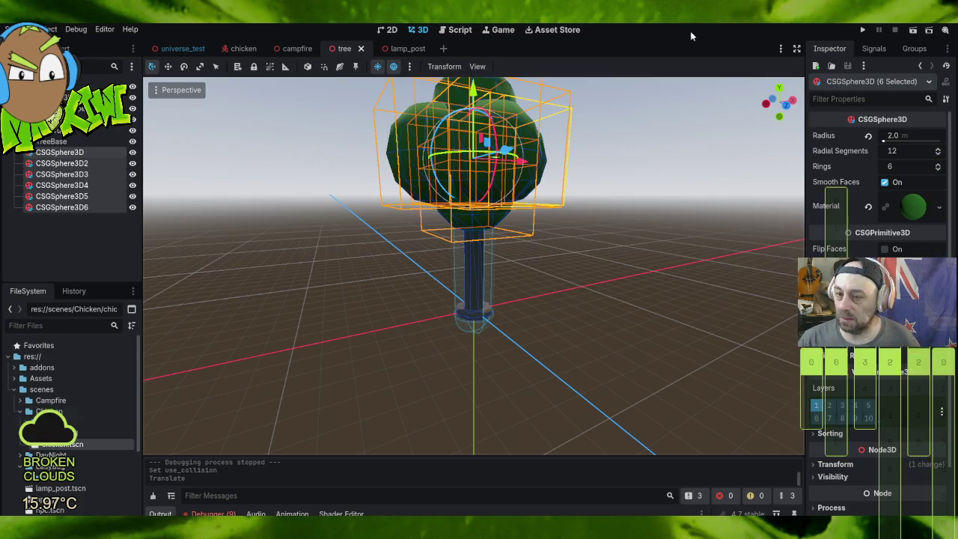
{"action": "left_click", "coordinate": [868, 30]}
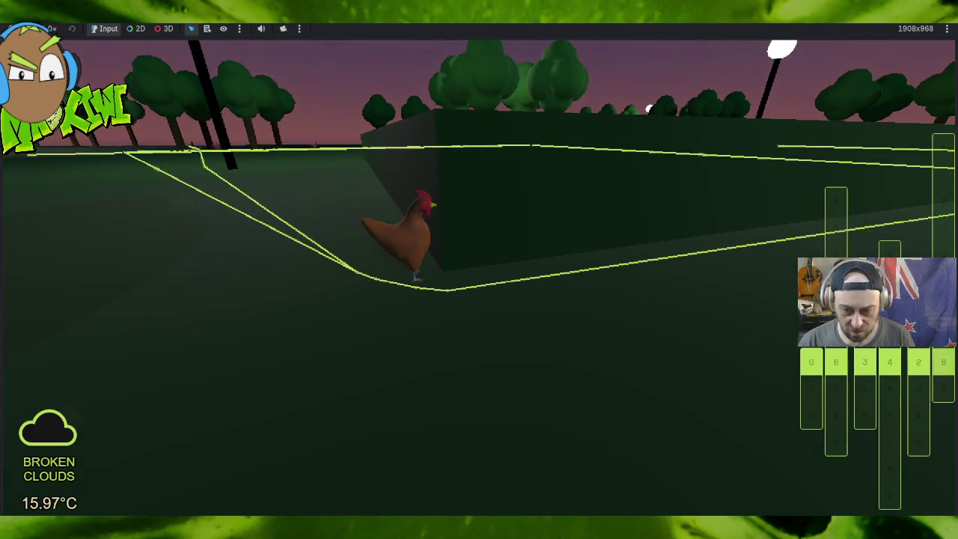
Step: Fly the game camera forward and around the chicken as it passes the wall at dusk, then stop the game
{"action": "key", "text": "w"}
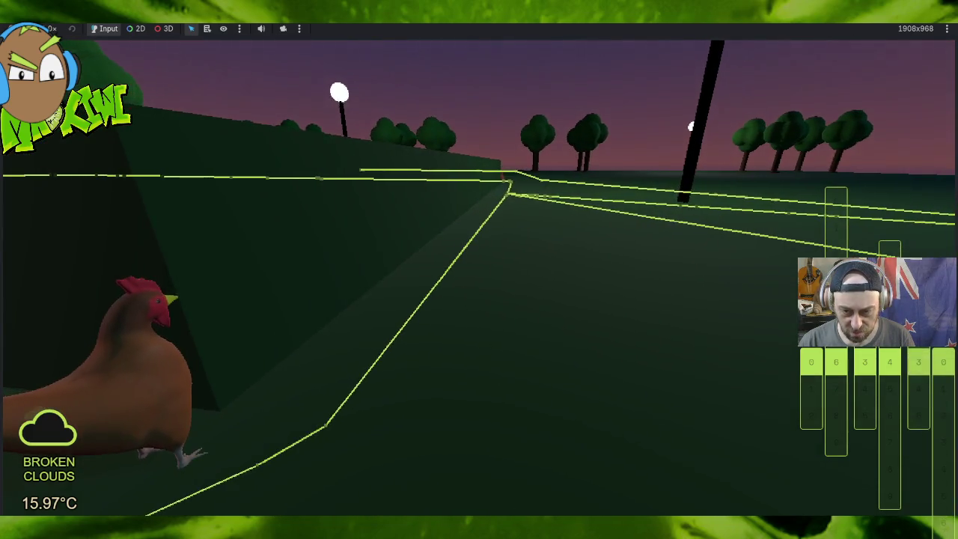
{"action": "key", "text": "w"}
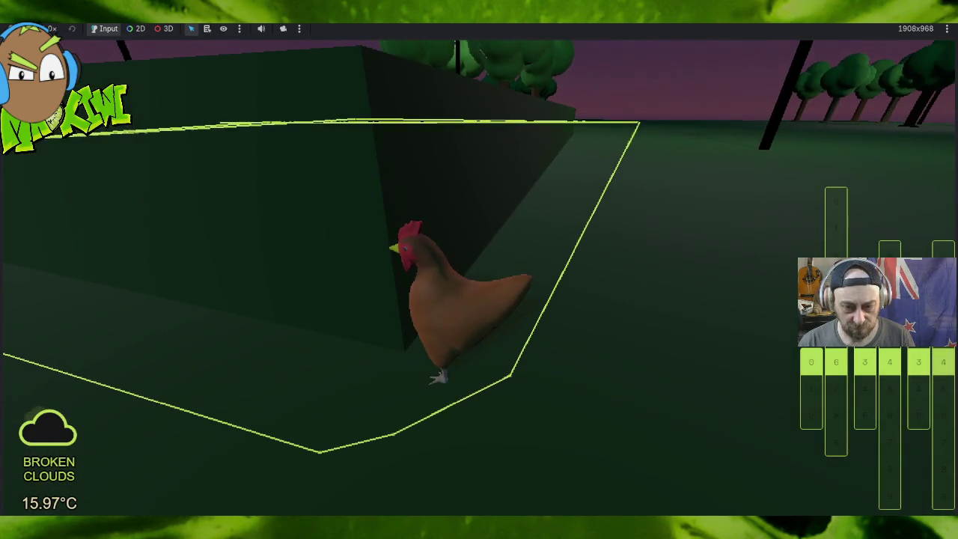
{"action": "key", "text": "d"}
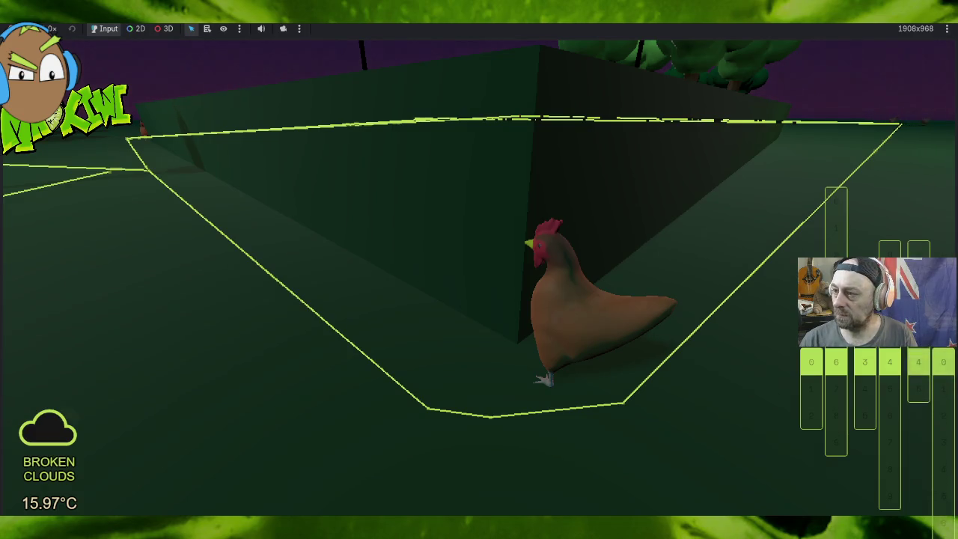
{"action": "key", "text": "F8"}
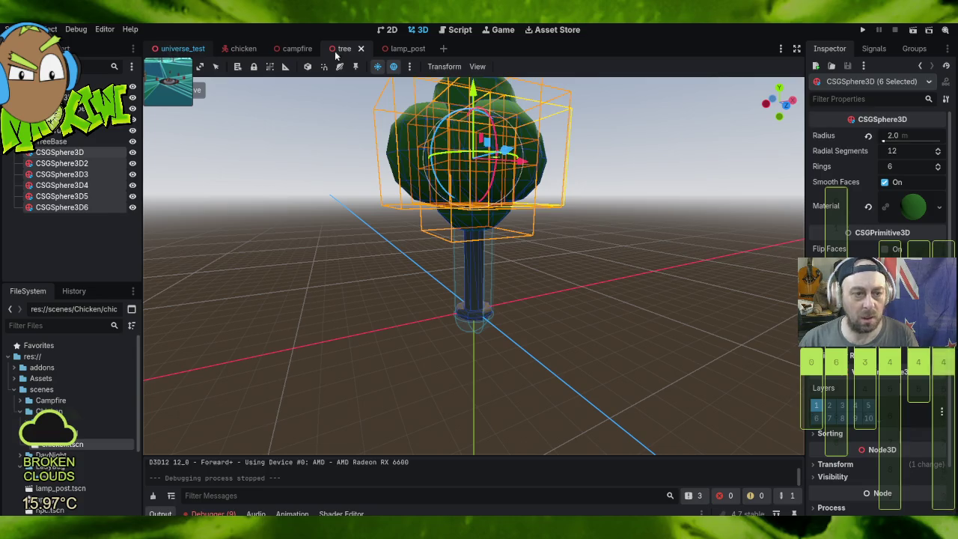
Step: In universe_test, commit a new Agent Radius on the navigation mesh and run the game again
{"action": "left_click", "coordinate": [183, 48]}
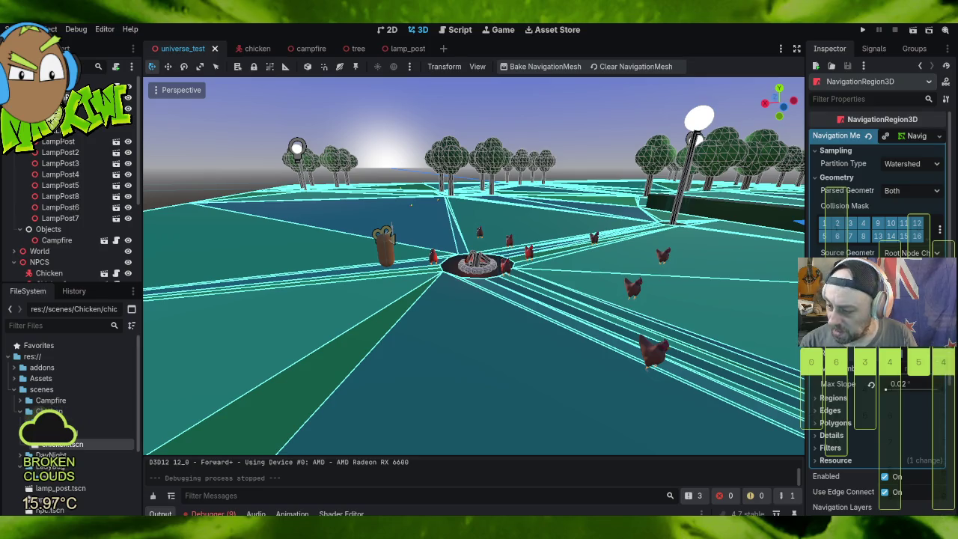
{"action": "key", "text": "Return"}
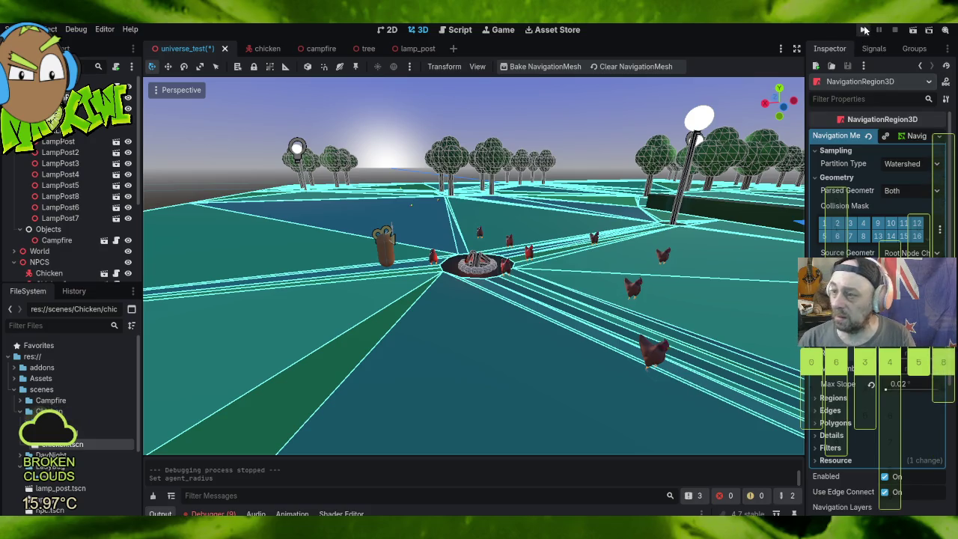
{"action": "left_click", "coordinate": [864, 29]}
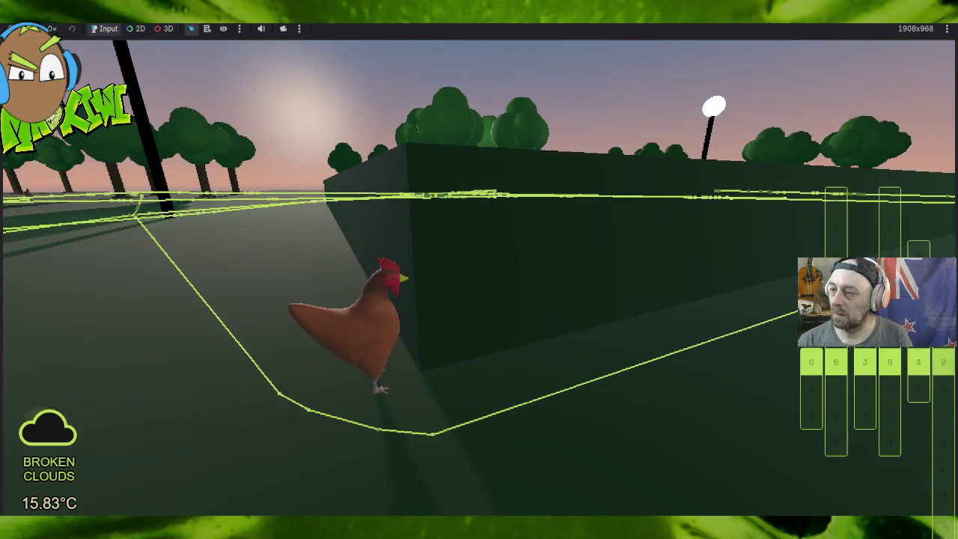
Step: Stop the game after watching the chicken's debug path around the wall
{"action": "key", "text": "F8"}
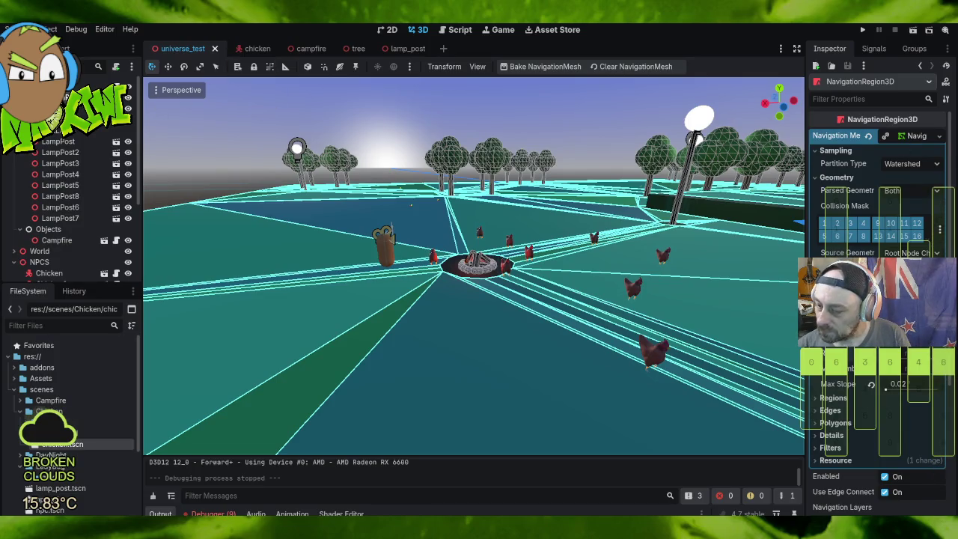
Step: Check the navmesh Edges Max Error setting in the Inspector, then switch to the chicken scene
{"action": "scroll", "coordinate": [859, 398], "scroll_direction": "down", "scroll_amount": 2}
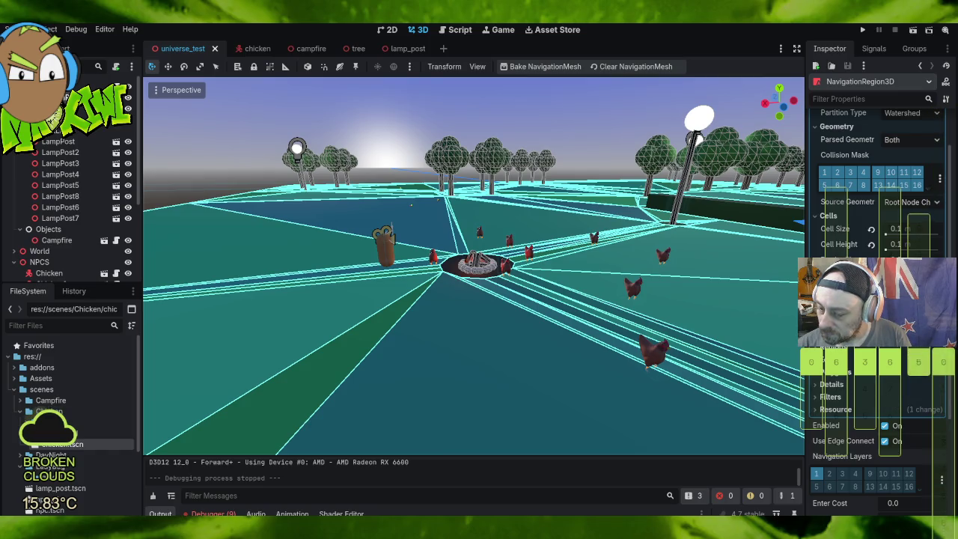
{"action": "left_click", "coordinate": [889, 366]}
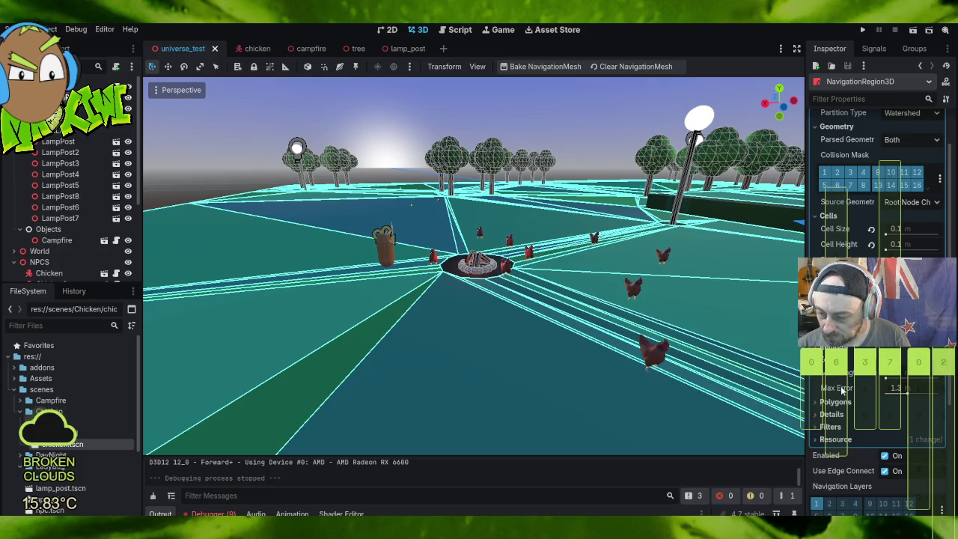
{"action": "left_click", "coordinate": [832, 373]}
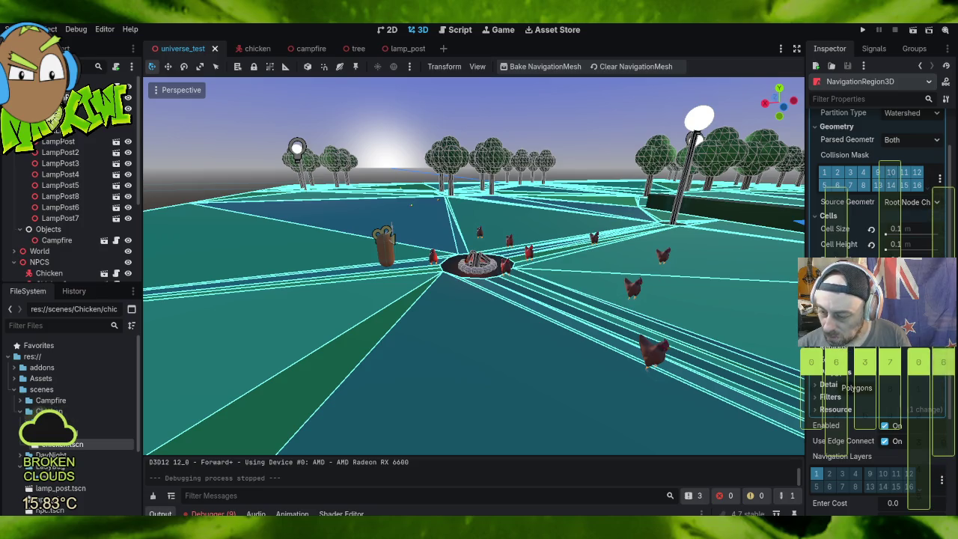
{"action": "left_click", "coordinate": [274, 47]}
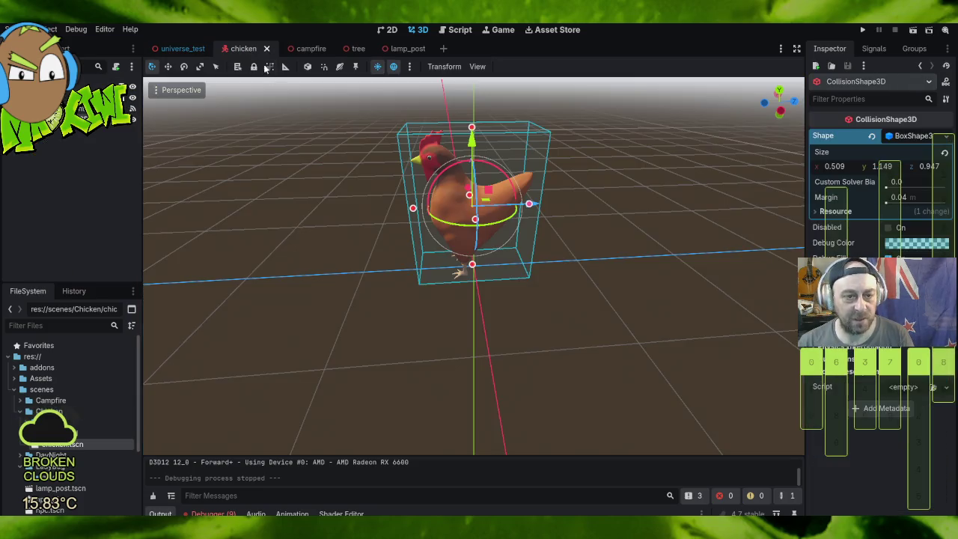
Step: Select the chicken's NavigationAgent3D and reset its path height offset to 0
{"action": "left_click", "coordinate": [480, 212]}
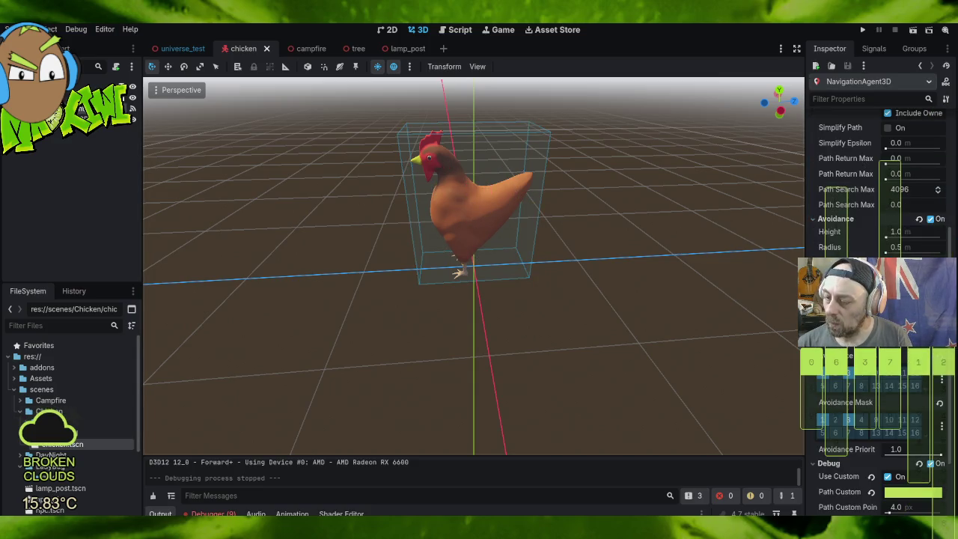
{"action": "scroll", "coordinate": [880, 225], "scroll_direction": "up", "scroll_amount": 2}
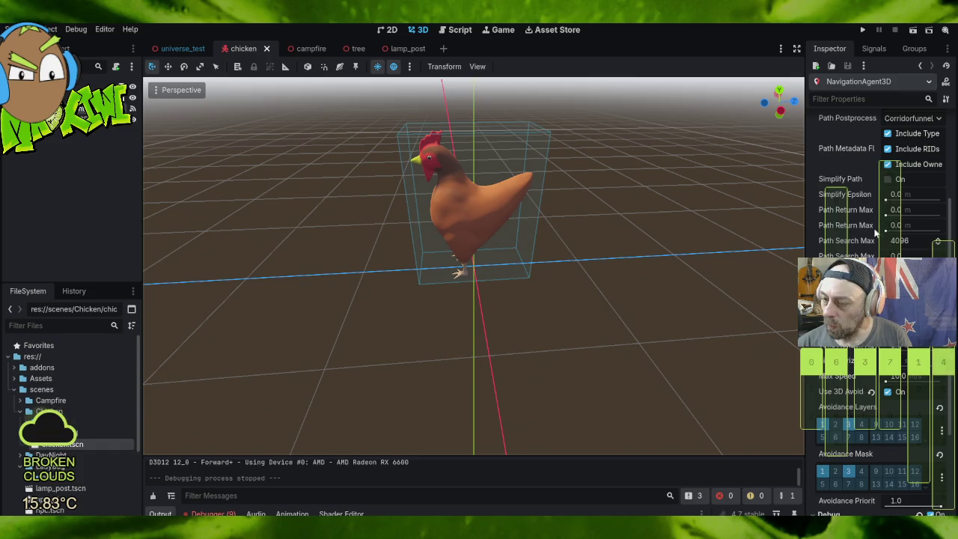
{"action": "scroll", "coordinate": [862, 217], "scroll_direction": "up", "scroll_amount": 5}
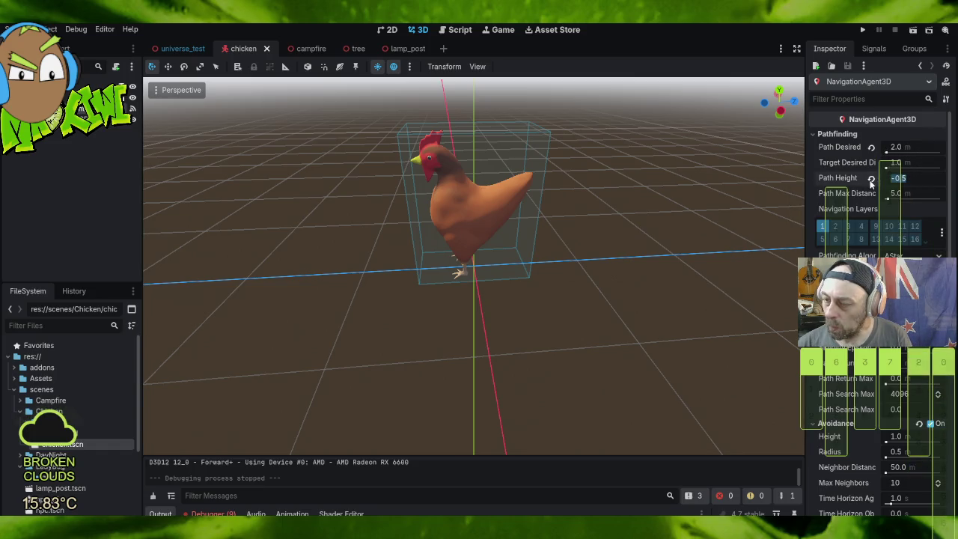
{"action": "left_click", "coordinate": [871, 177]}
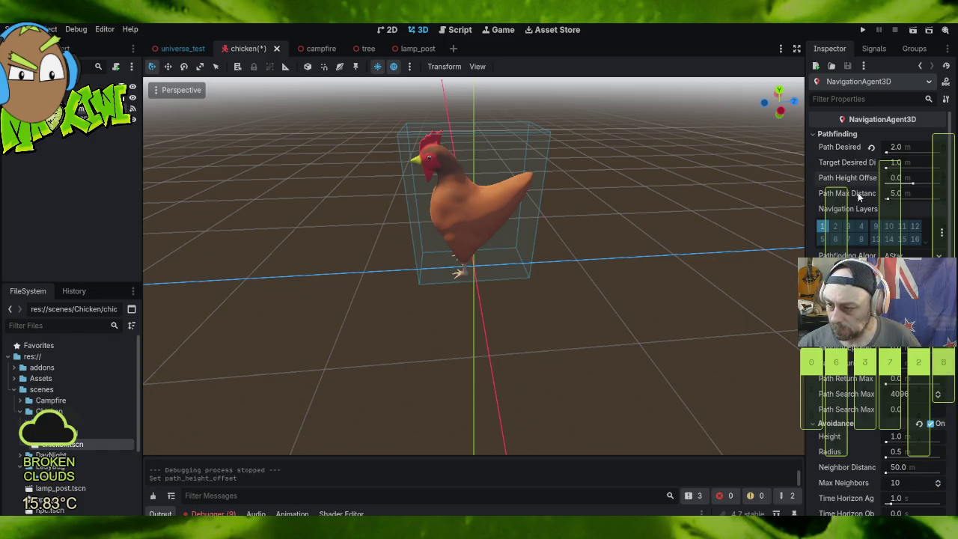
Step: Change the agent's Path Desired Distance from 2.0 to 1.0 m
{"action": "mouse_move", "coordinate": [861, 196]}
{"action": "mouse_move", "coordinate": [840, 160]}
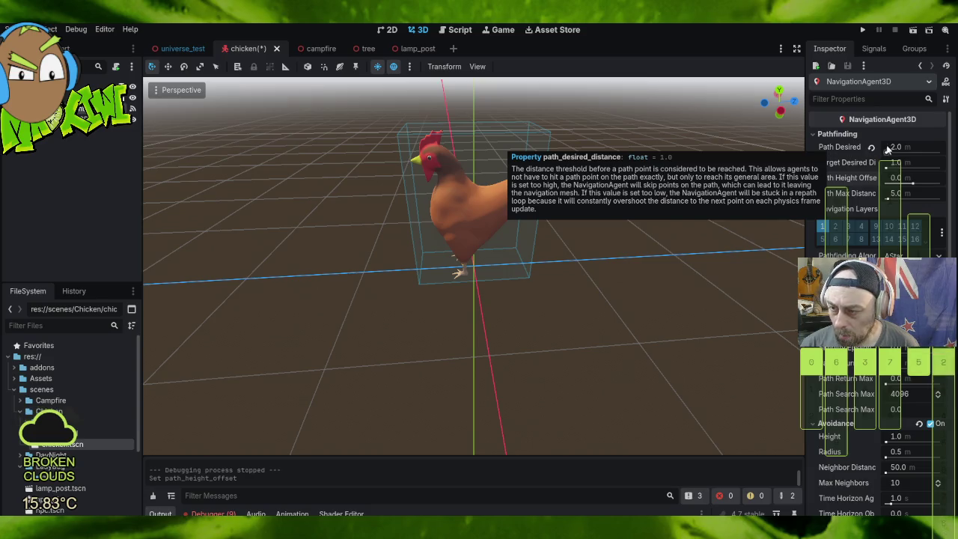
{"action": "left_click", "coordinate": [919, 146]}
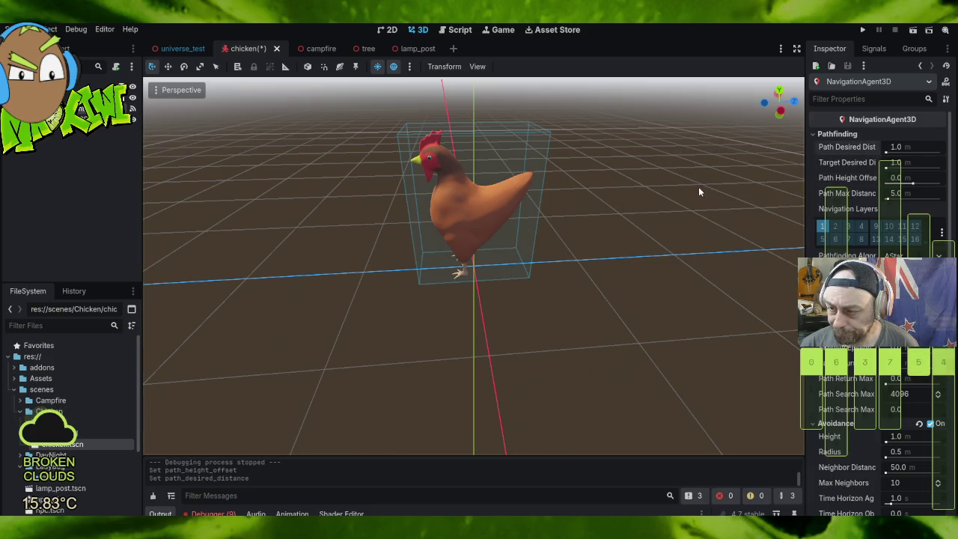
{"action": "left_click", "coordinate": [712, 155]}
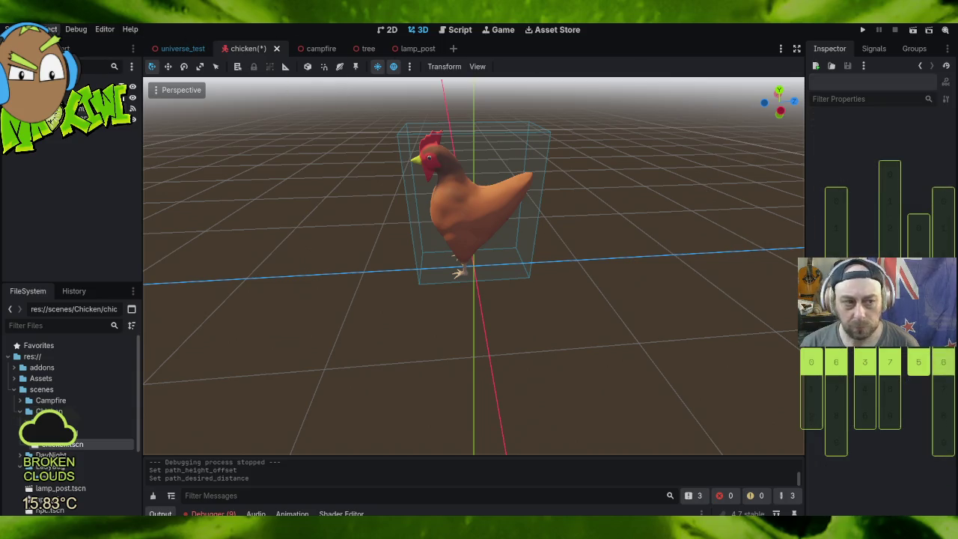
{"action": "left_click", "coordinate": [16, 29]}
Step: Save the chicken scene and run the game
{"action": "left_click", "coordinate": [45, 107]}
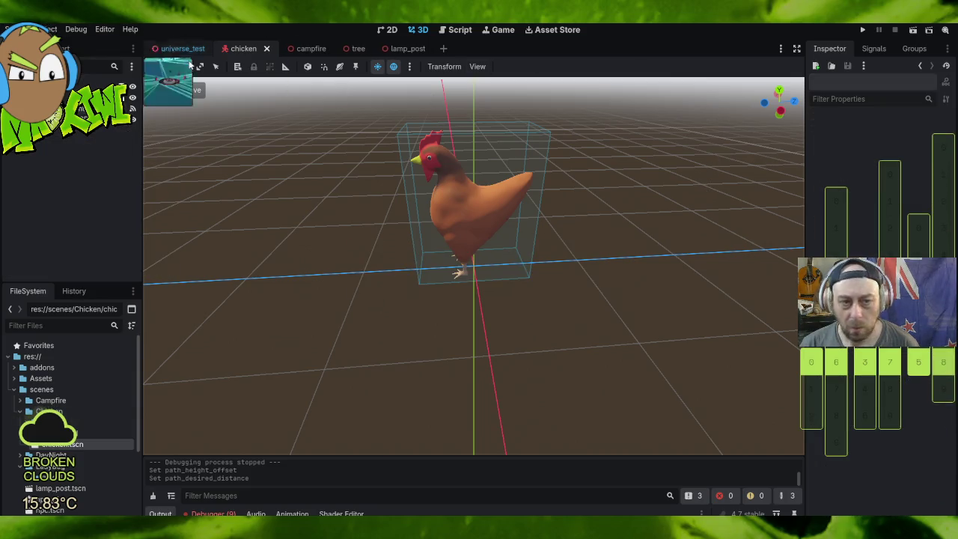
{"action": "left_click", "coordinate": [862, 31]}
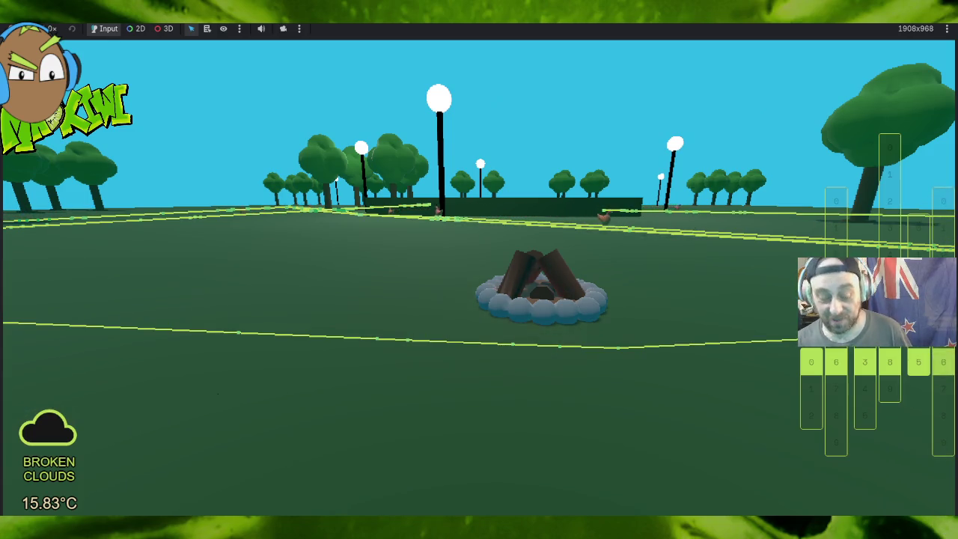
Step: Swing the game camera away from the campfire and track the chicken running across the field
{"action": "key", "text": "Left"}
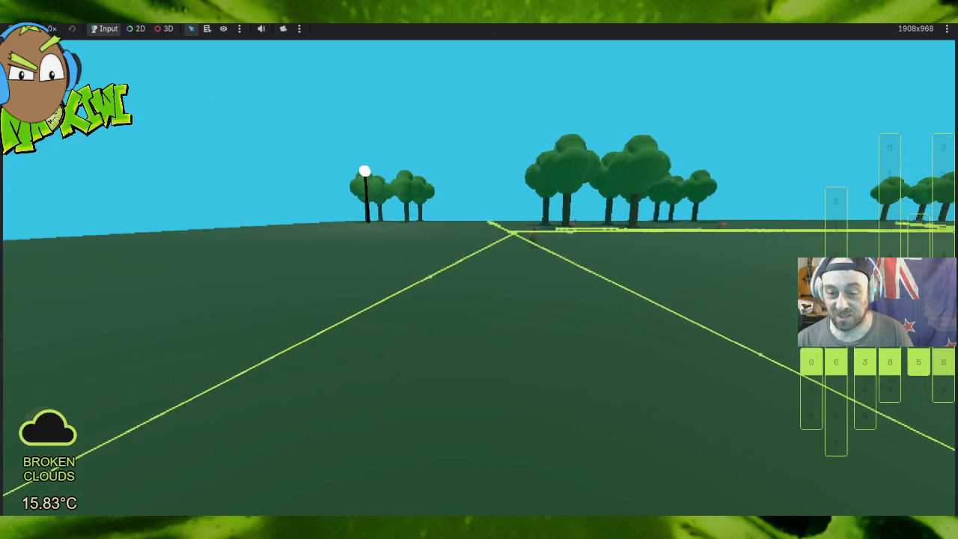
{"action": "key", "text": "Left"}
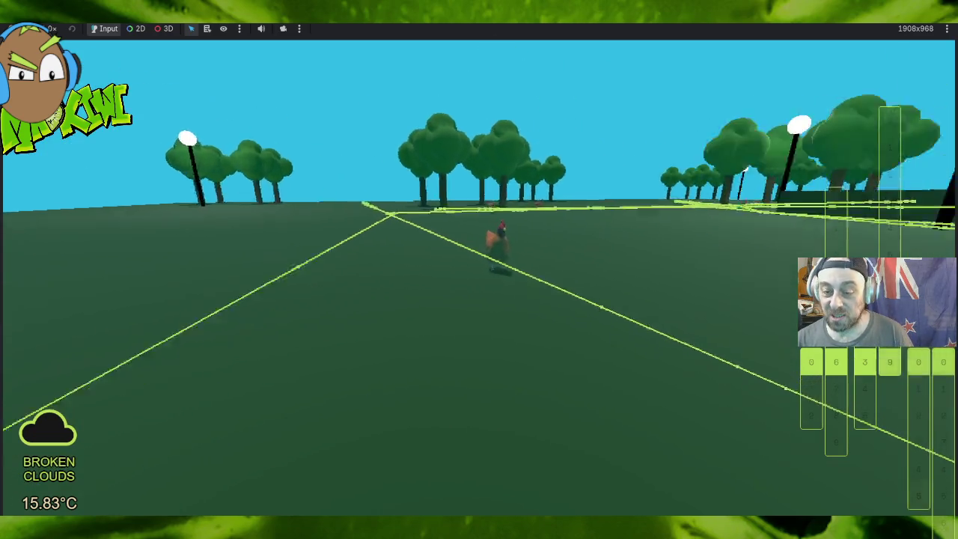
{"action": "key", "text": "Right"}
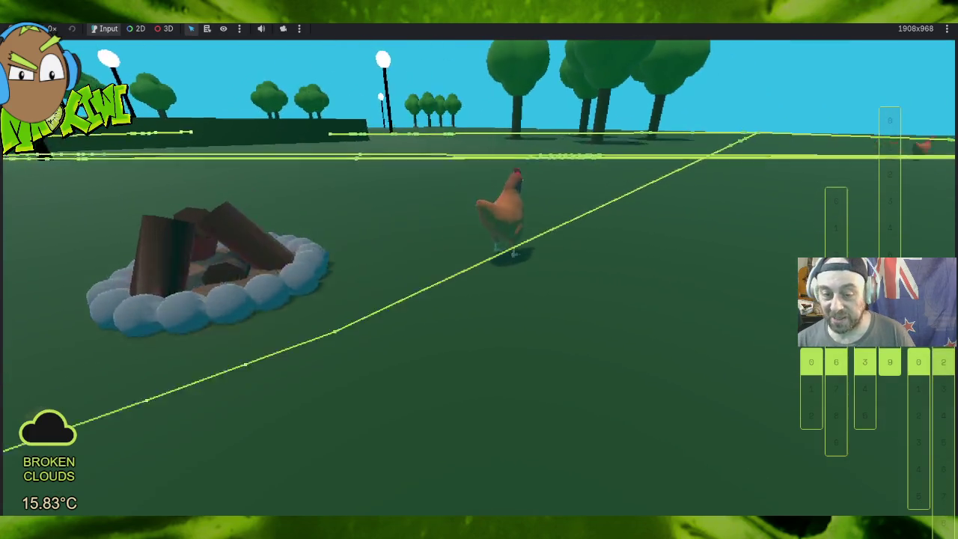
{"action": "key", "text": "Left"}
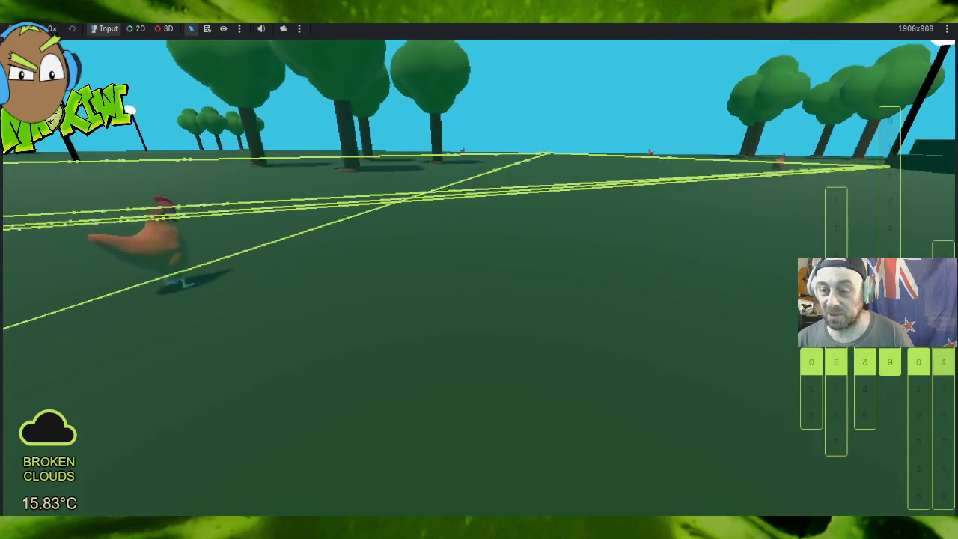
{"action": "key", "text": "Left"}
{"action": "key", "text": "Left"}
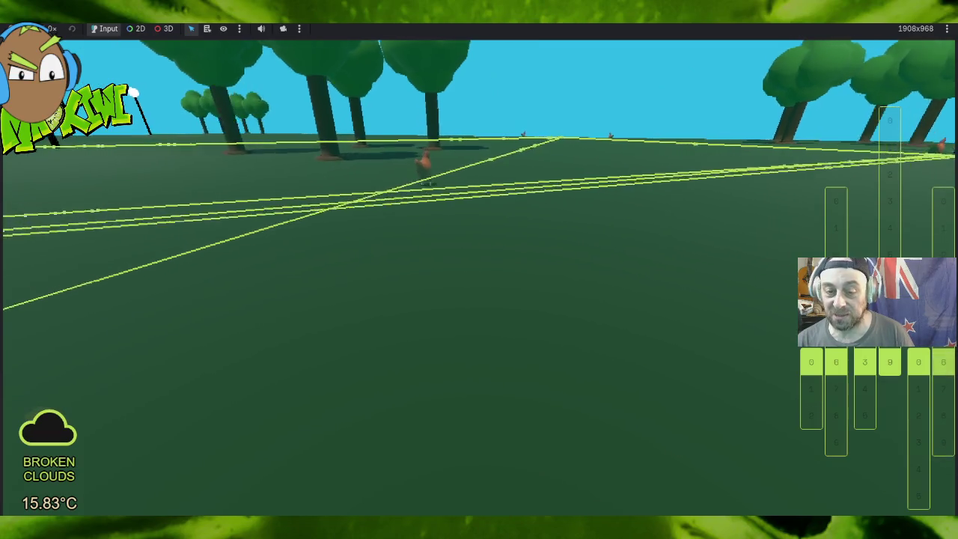
{"action": "key", "text": "Left"}
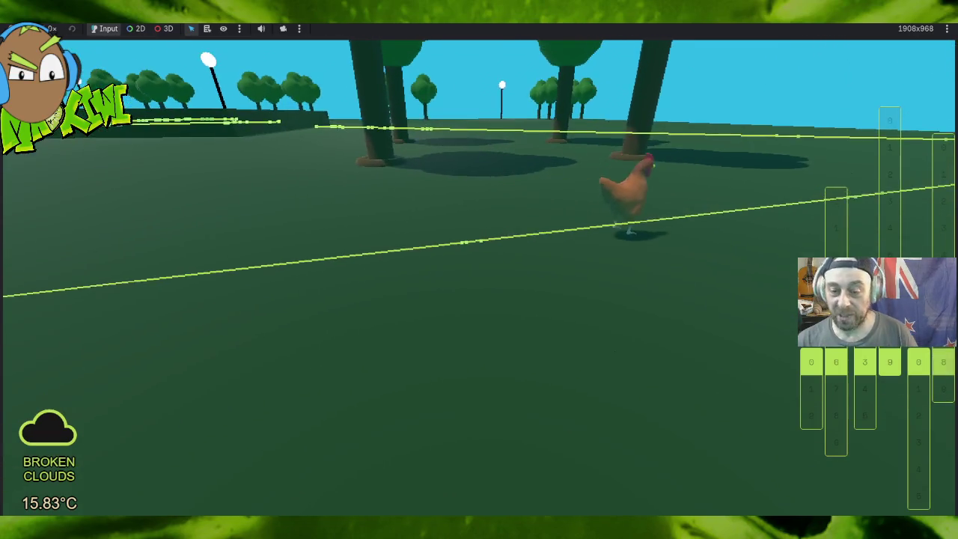
{"action": "key", "text": "Right"}
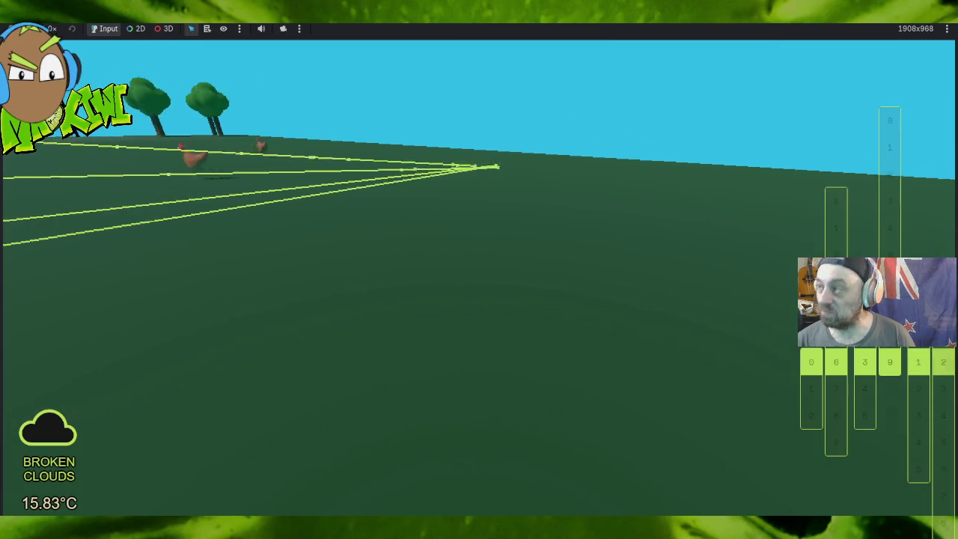
{"action": "key", "text": "Left"}
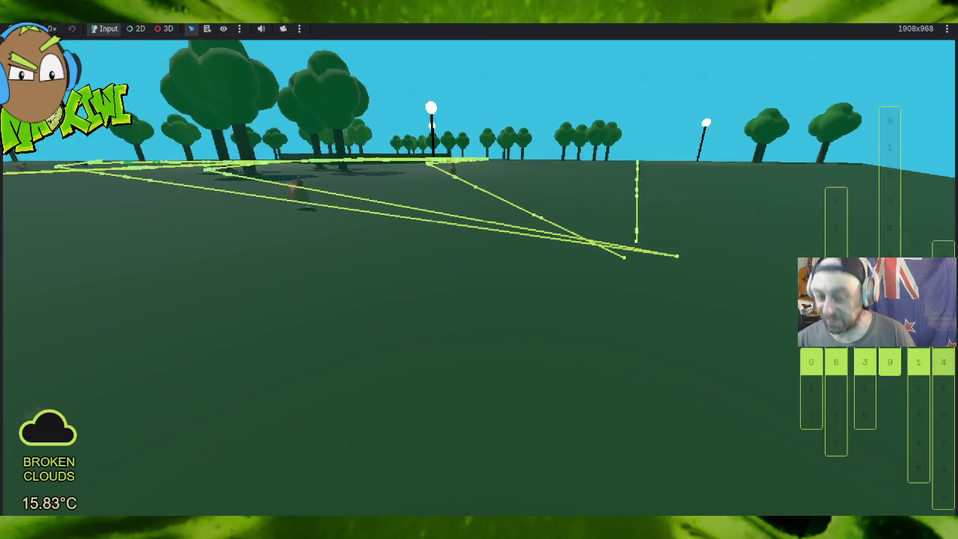
Step: Fly down toward the chicken, pull back toward the big trees, then stop the game
{"action": "key", "text": "Up"}
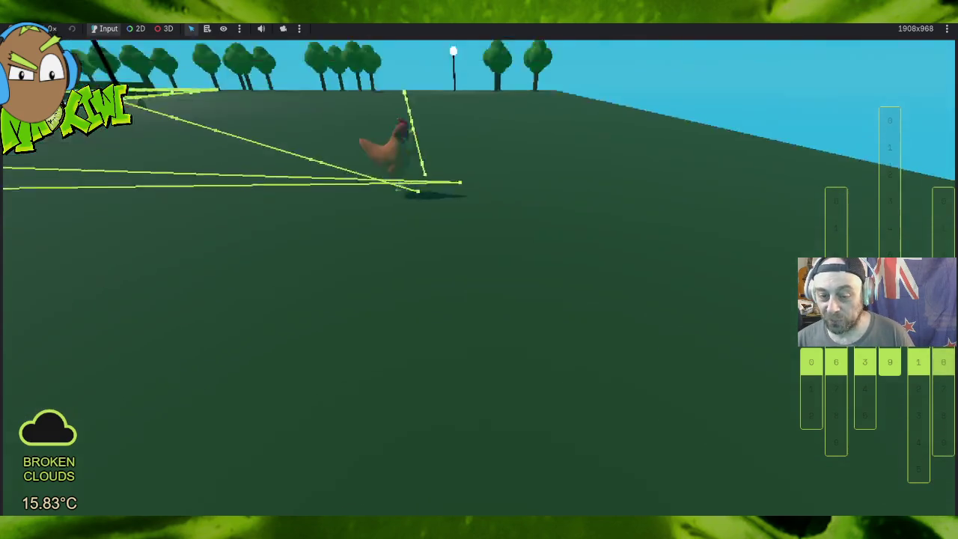
{"action": "key", "text": "Down"}
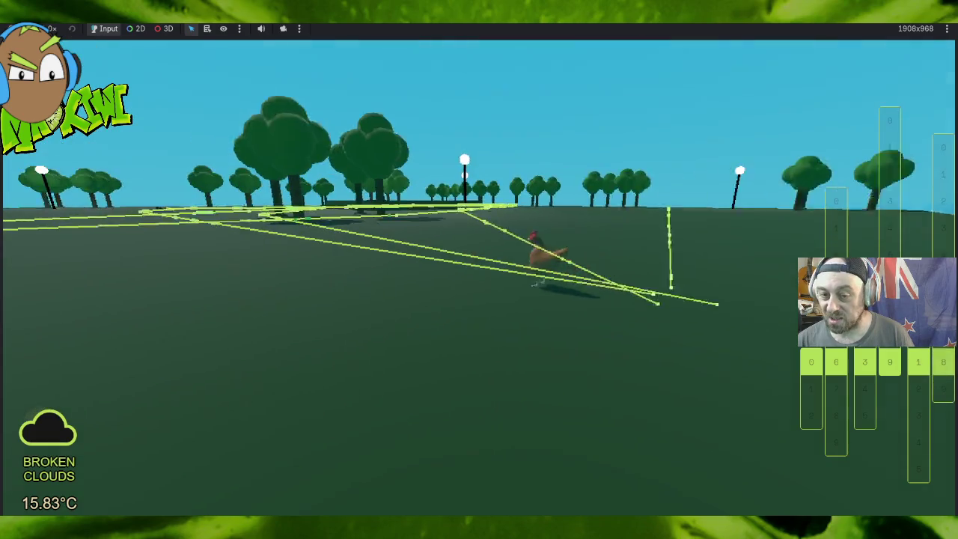
{"action": "key", "text": "Right"}
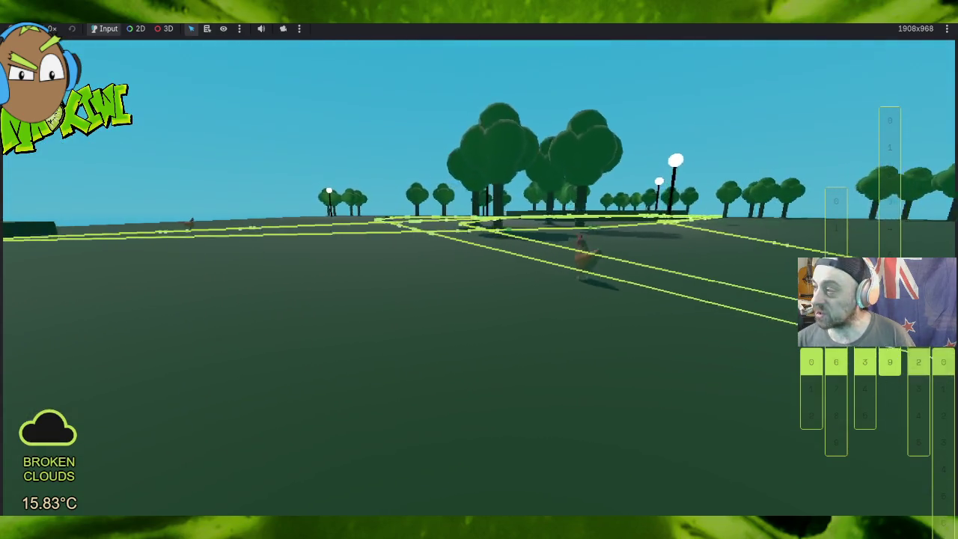
{"action": "key", "text": "Left"}
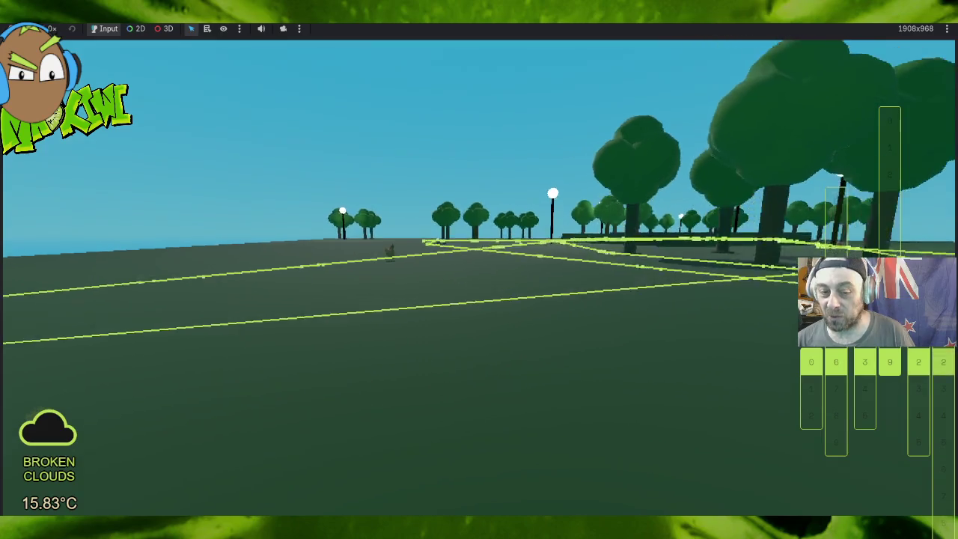
{"action": "key", "text": "Left"}
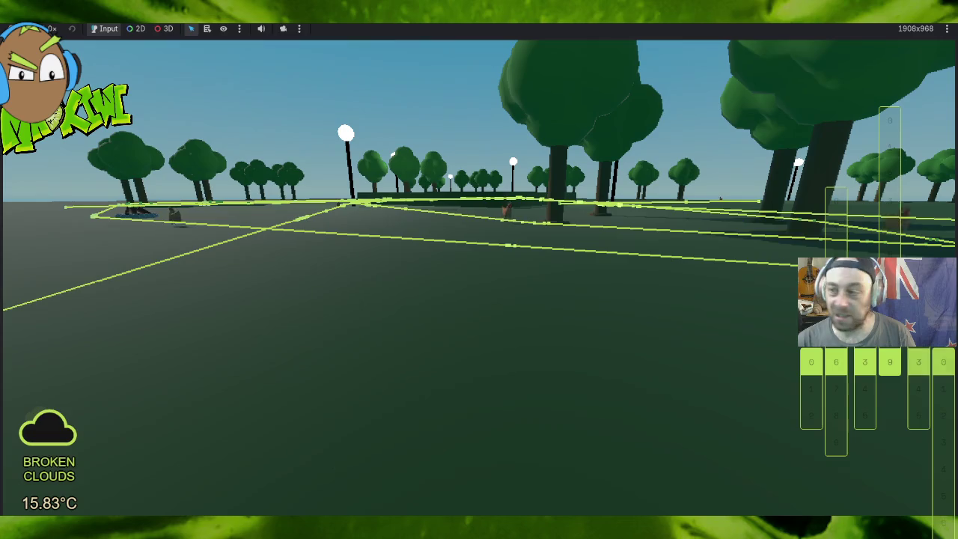
{"action": "key", "text": "F8"}
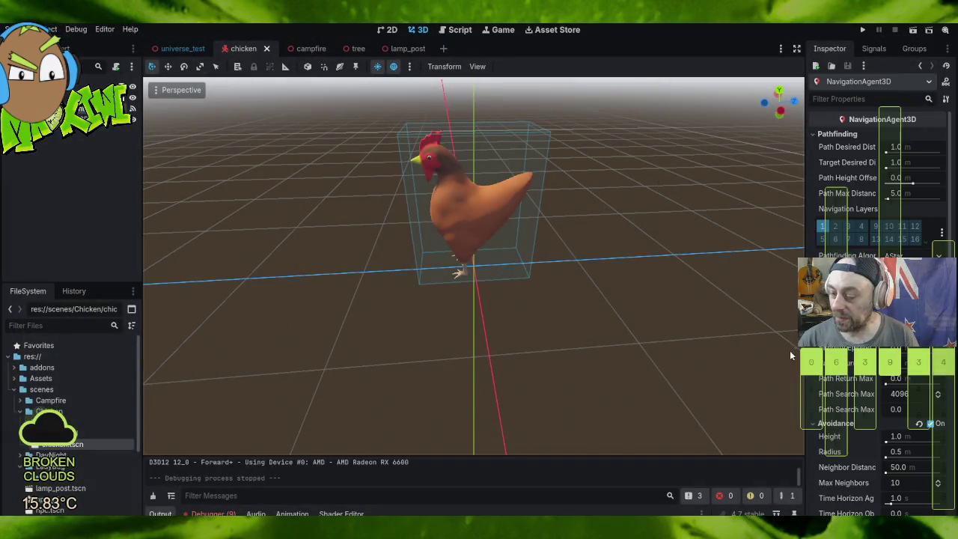
Step: Enable Debug on the chicken's NavigationAgent3D, then save and run the game with F5
{"action": "scroll", "coordinate": [842, 397], "scroll_direction": "down", "scroll_amount": 5}
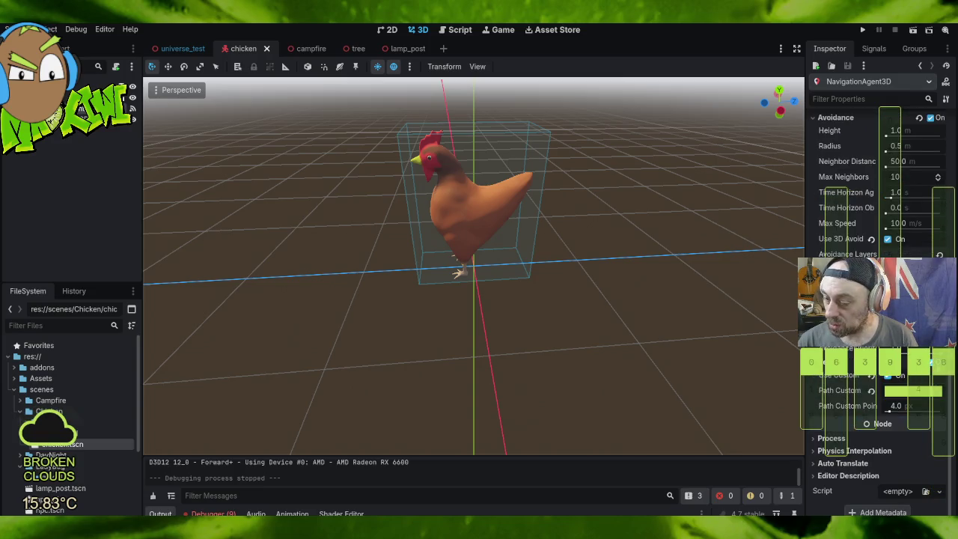
{"action": "left_click", "coordinate": [935, 363]}
{"action": "key", "text": "F5"}
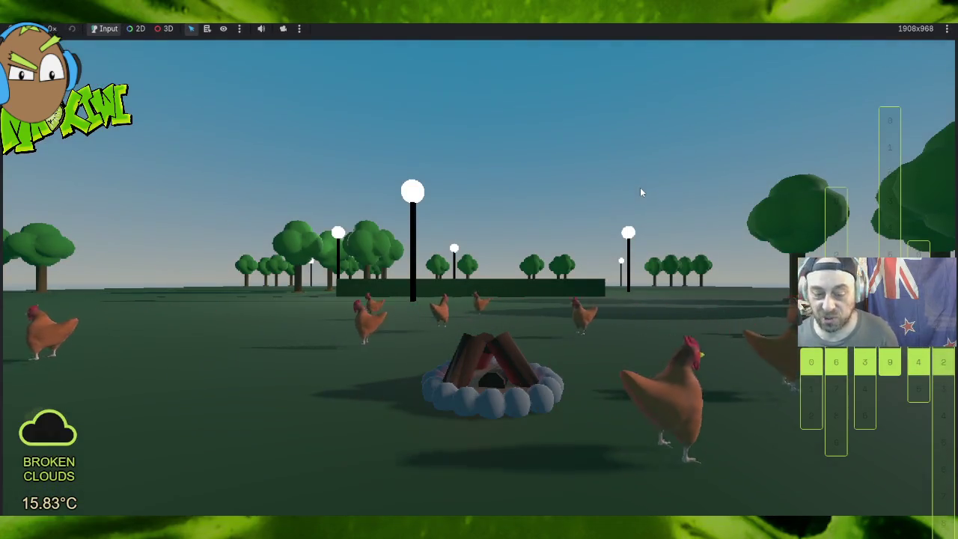
Step: Look across the park toward the trees, lamp posts and campfire, moving forward to watch the chickens
{"action": "left_click", "coordinate": [624, 180]}
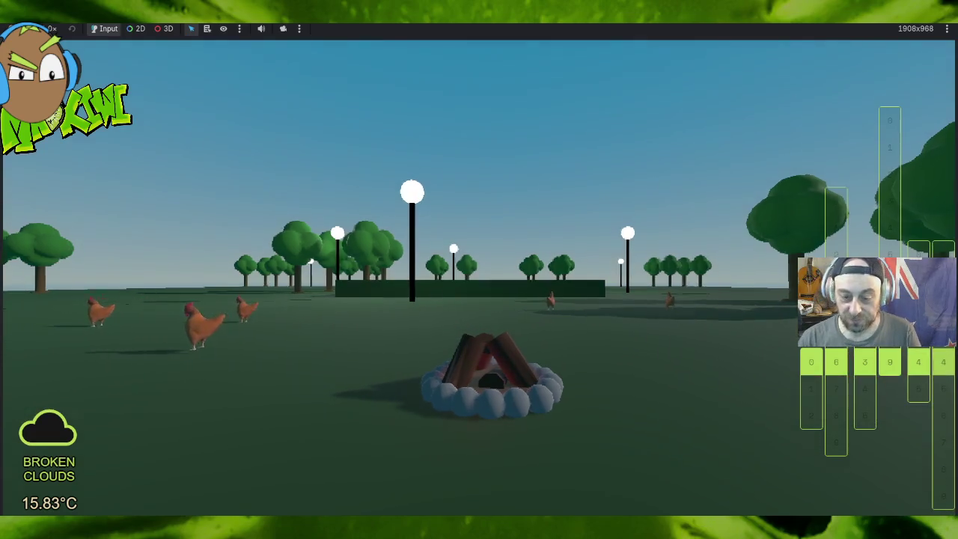
{"action": "key", "text": "Right"}
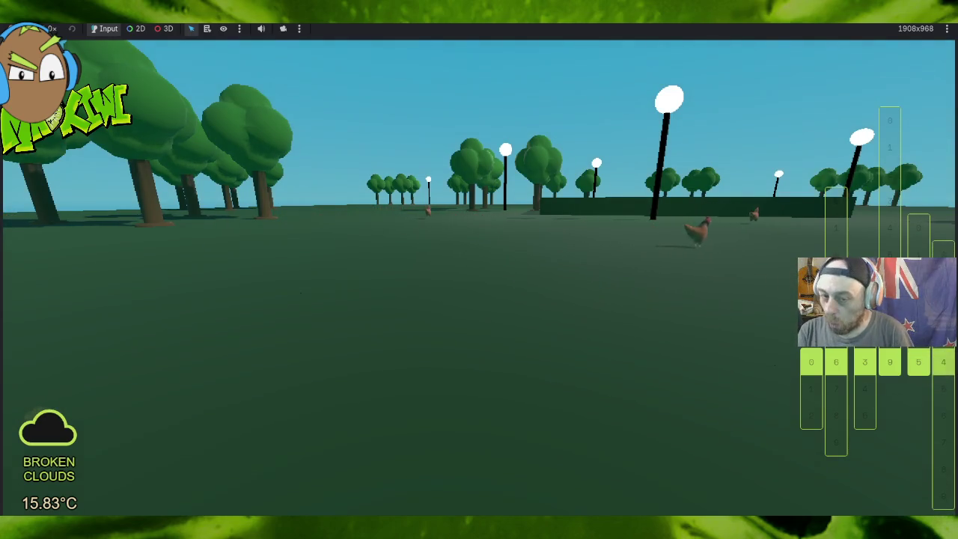
{"action": "key", "text": "Right"}
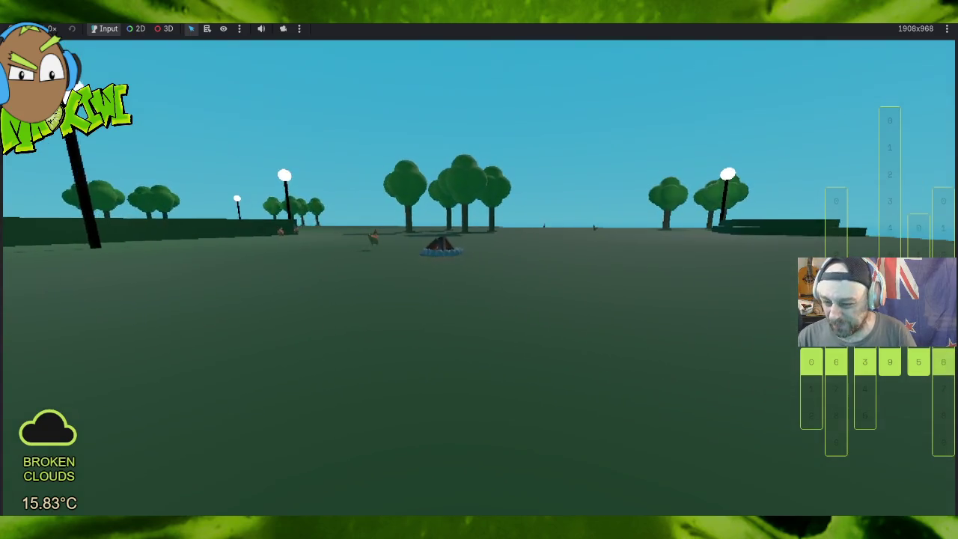
{"action": "key", "text": "Up"}
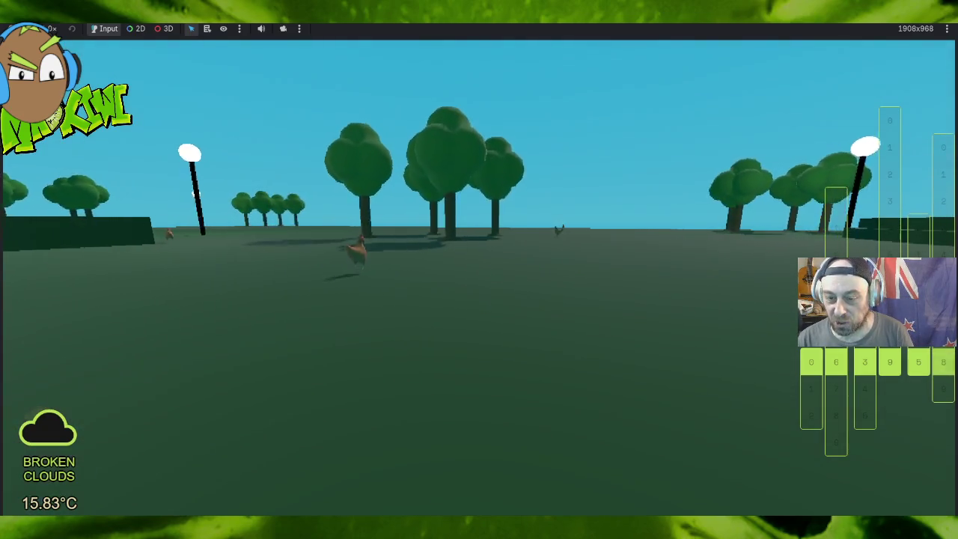
{"action": "key", "text": "Left"}
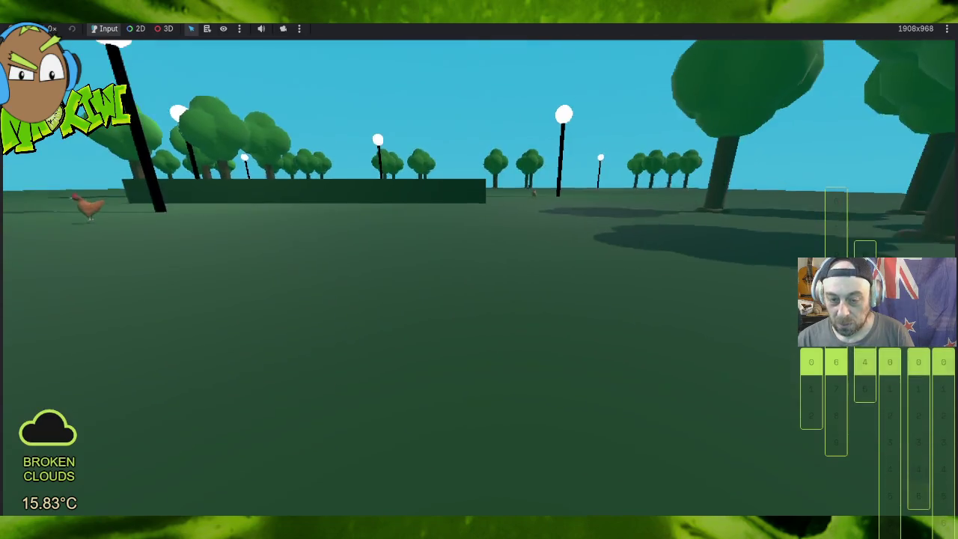
{"action": "key", "text": "Left"}
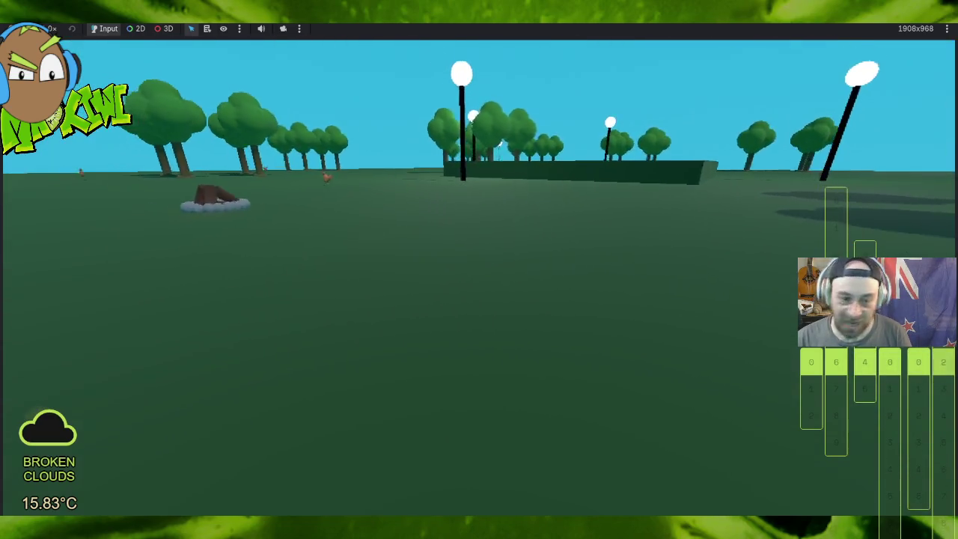
{"action": "key", "text": "Left"}
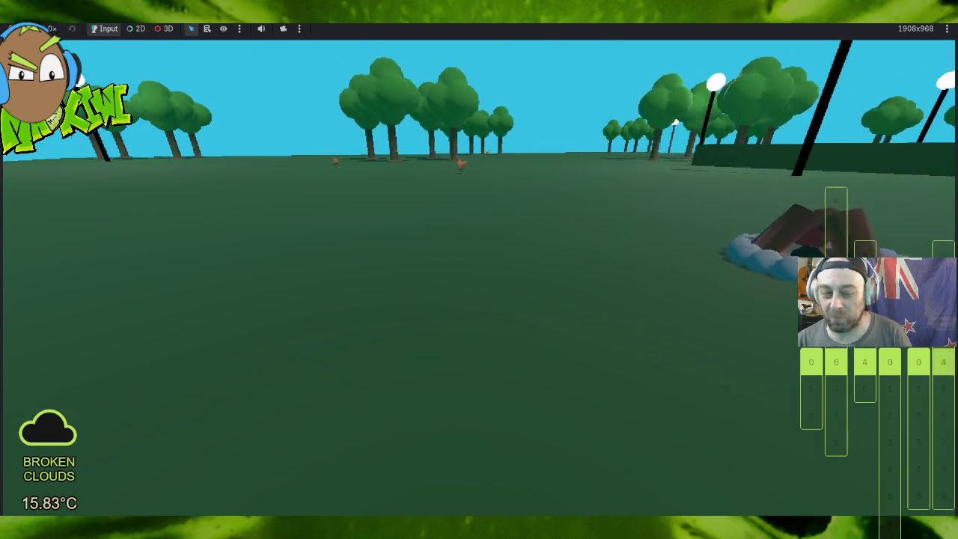
{"action": "key", "text": "Up"}
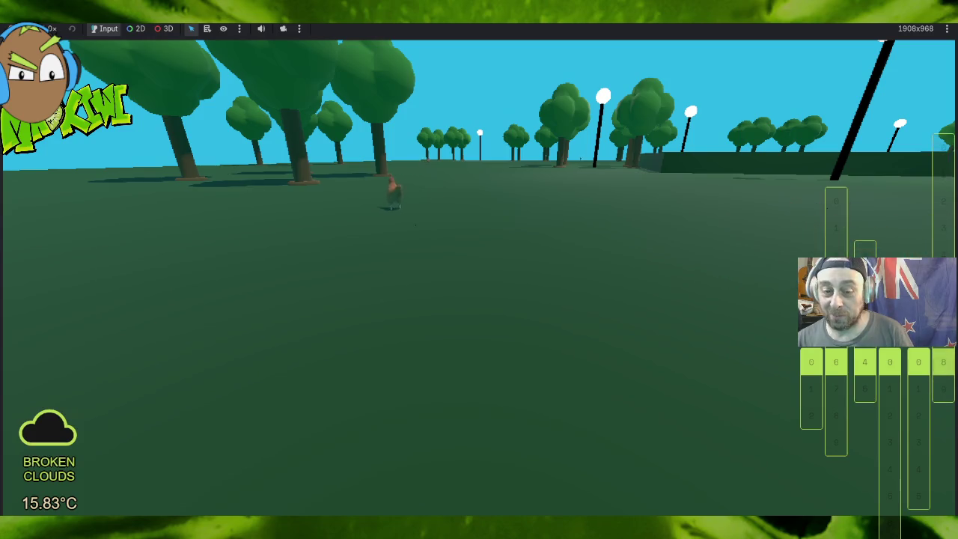
{"action": "key", "text": "Right"}
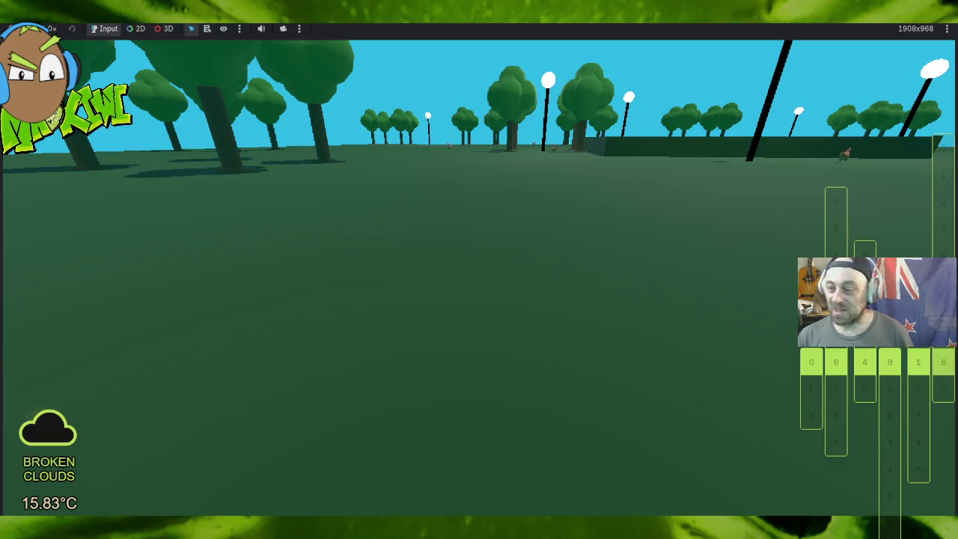
Step: Walk to the hedge wall and watch a chicken navigate along it toward the lamp post
{"action": "key", "text": "a"}
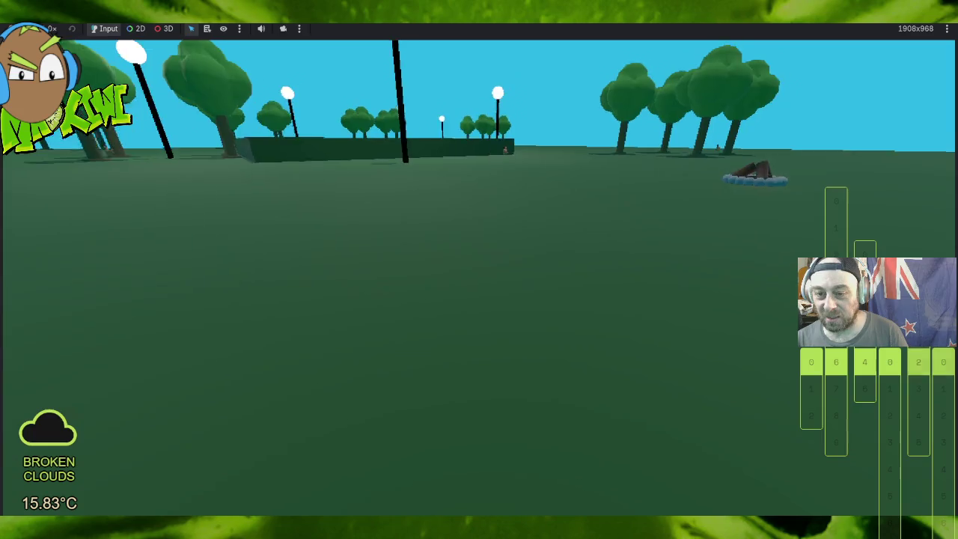
{"action": "key", "text": "w"}
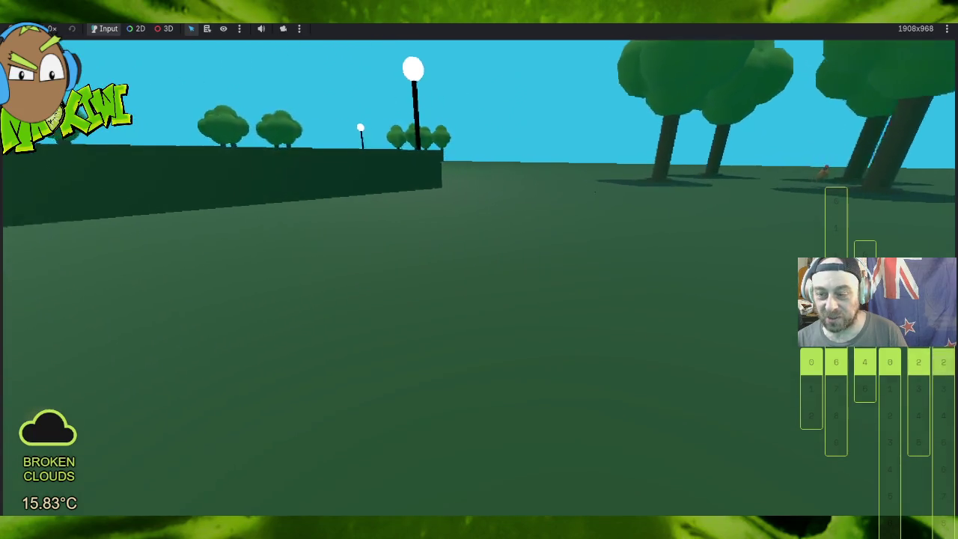
{"action": "key", "text": "a"}
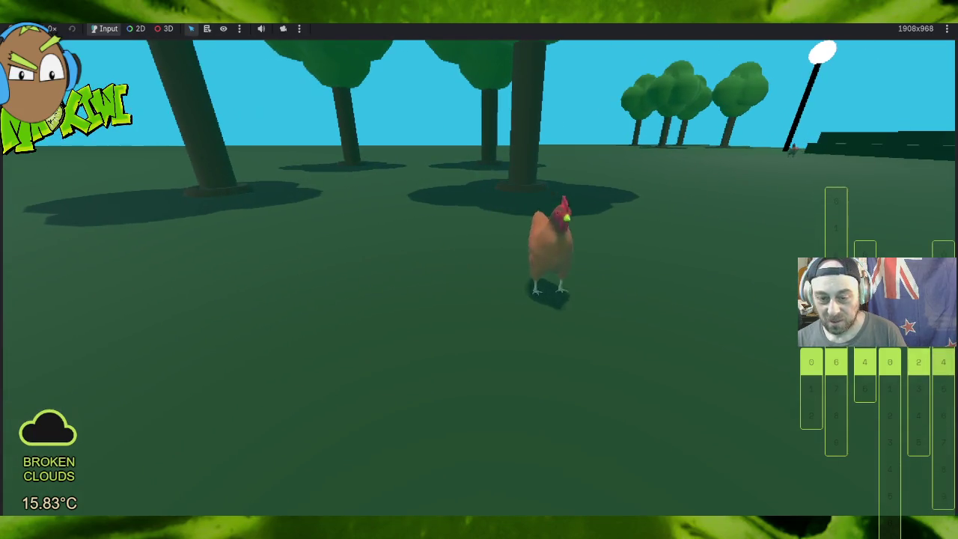
{"action": "key", "text": "d"}
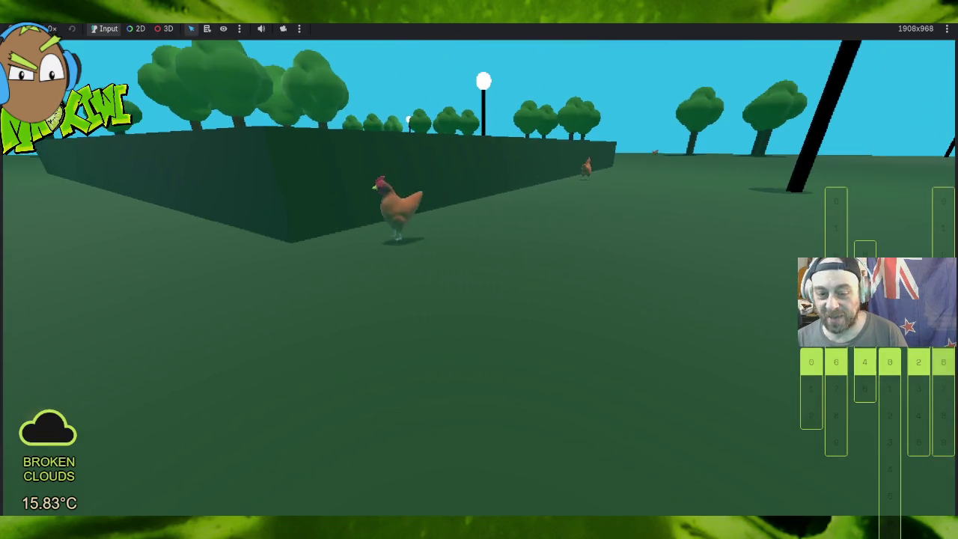
{"action": "key", "text": "a"}
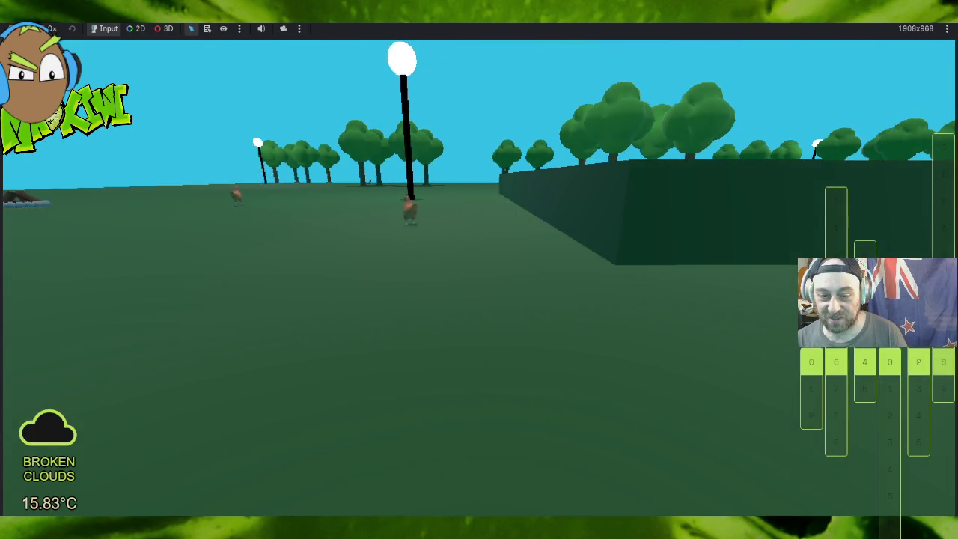
{"action": "key", "text": "a"}
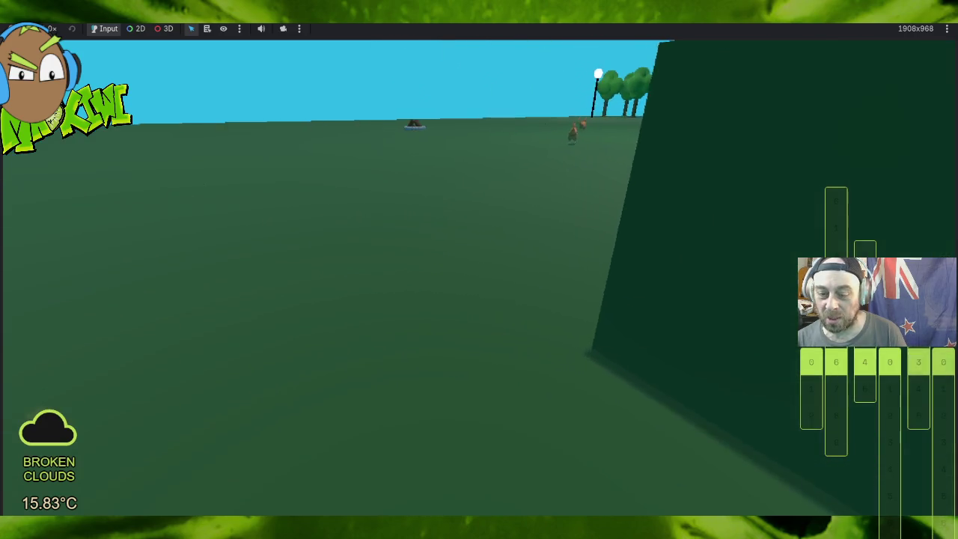
{"action": "key", "text": "d"}
{"action": "key", "text": "w"}
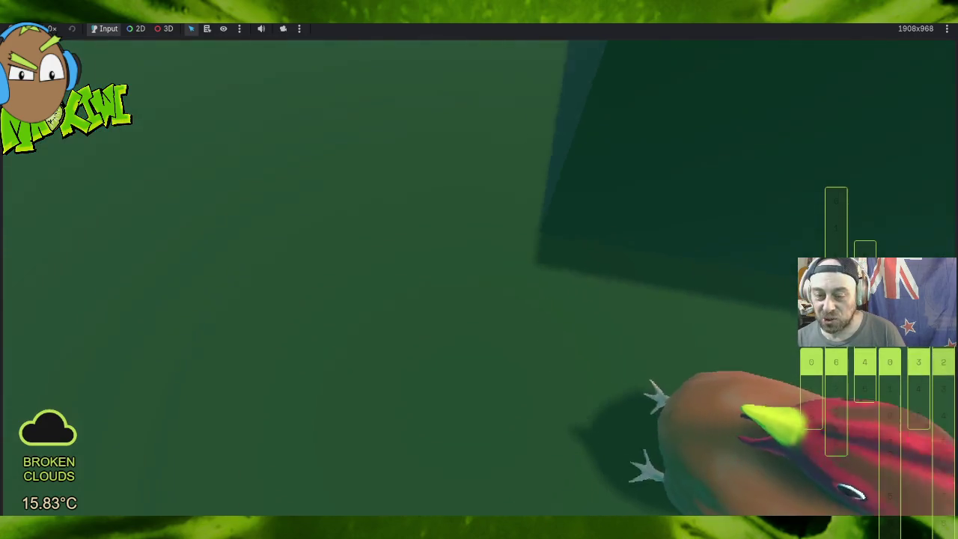
{"action": "key", "text": "a"}
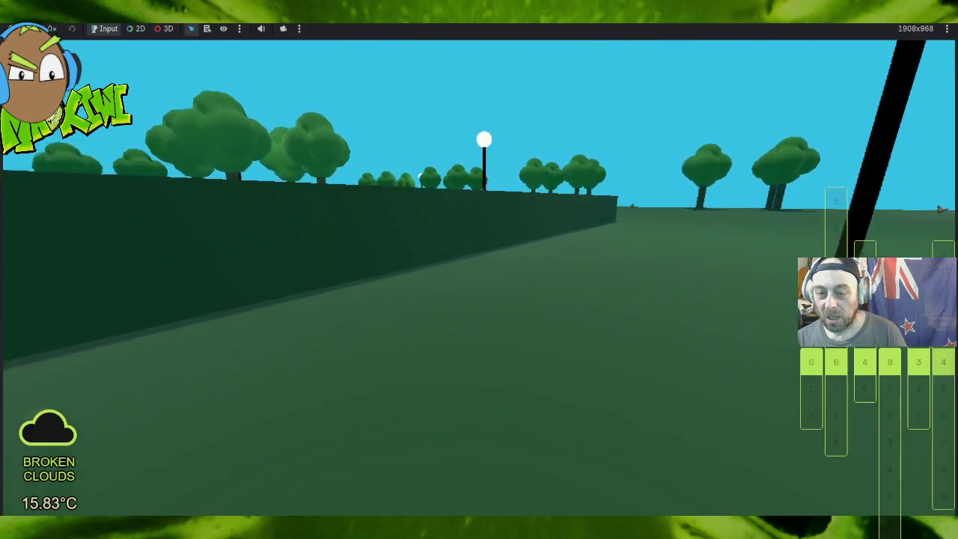
{"action": "key", "text": "a"}
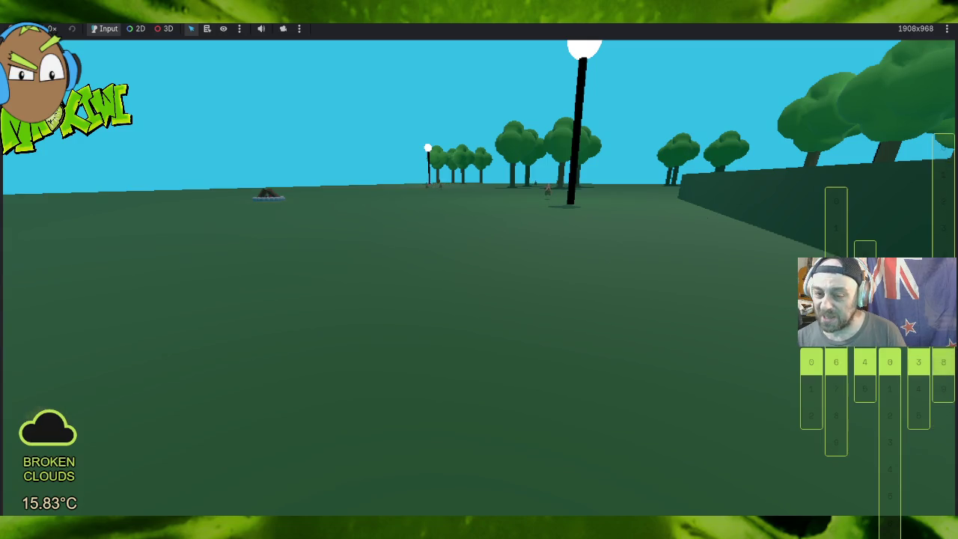
Step: Cross the lawn past the tent to the two chickens under the trees and view one up close
{"action": "key", "text": "w"}
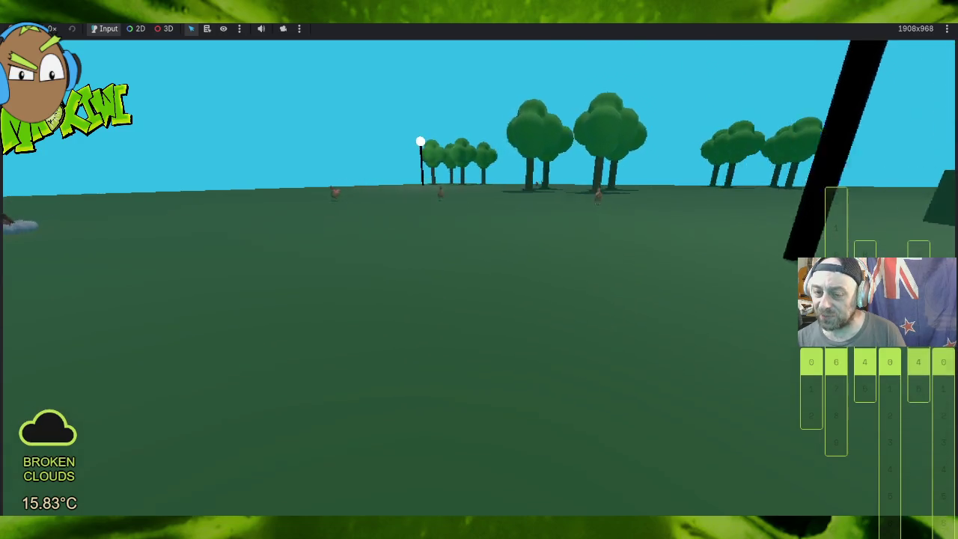
{"action": "key", "text": "a"}
{"action": "key", "text": "d"}
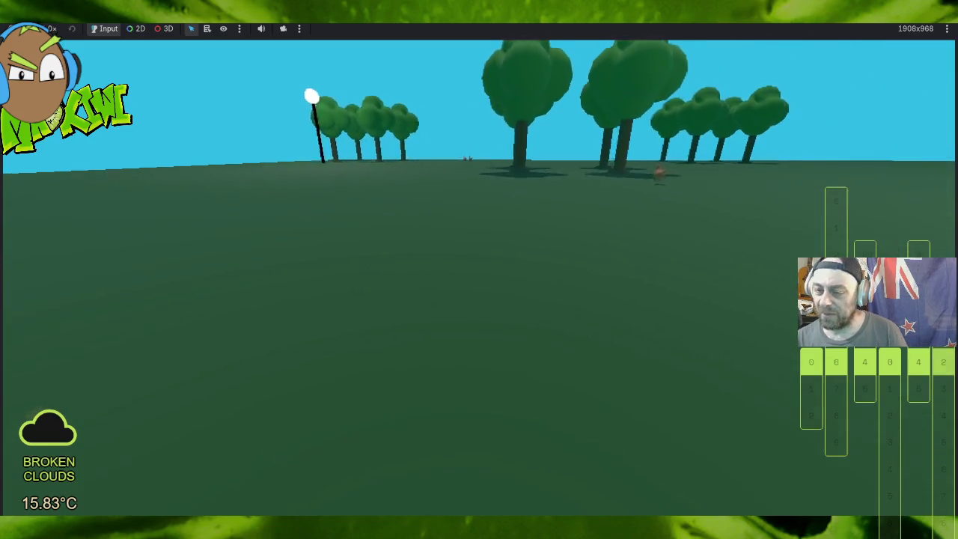
{"action": "key", "text": "a"}
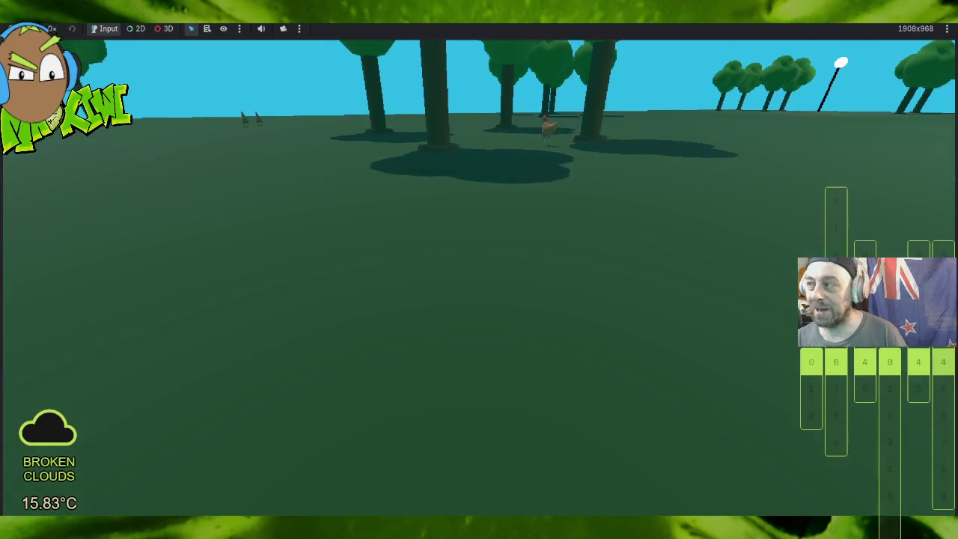
{"action": "key", "text": "w"}
{"action": "key", "text": "a"}
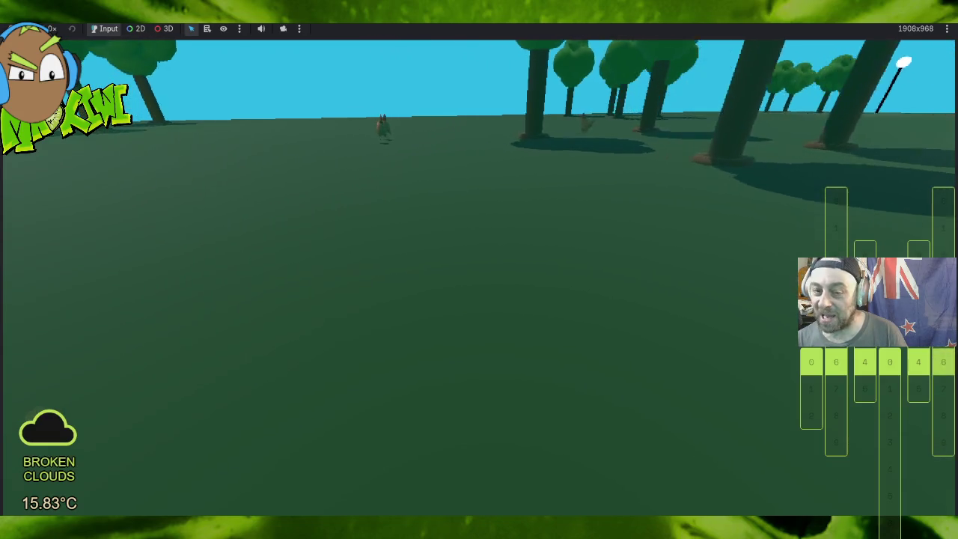
{"action": "key", "text": "w"}
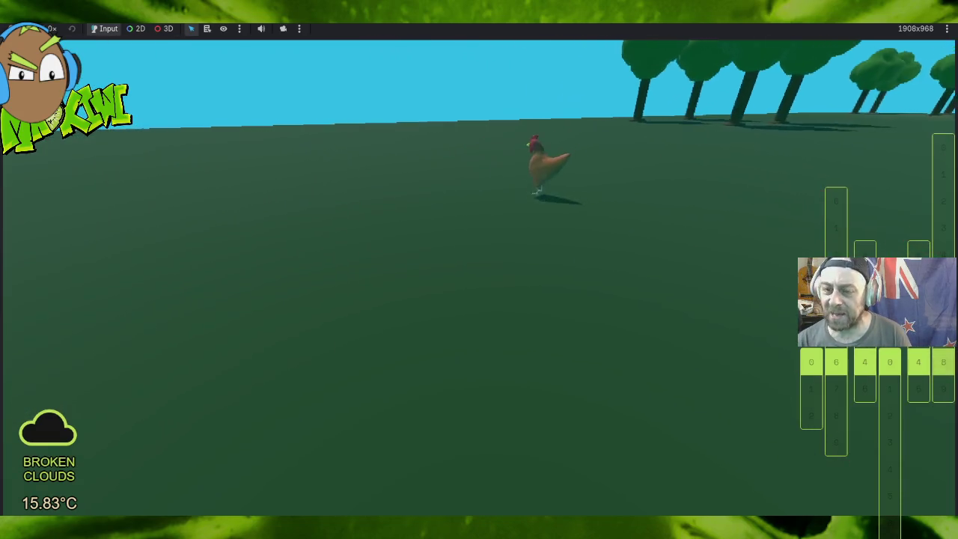
{"action": "key", "text": "d"}
{"action": "key", "text": "a"}
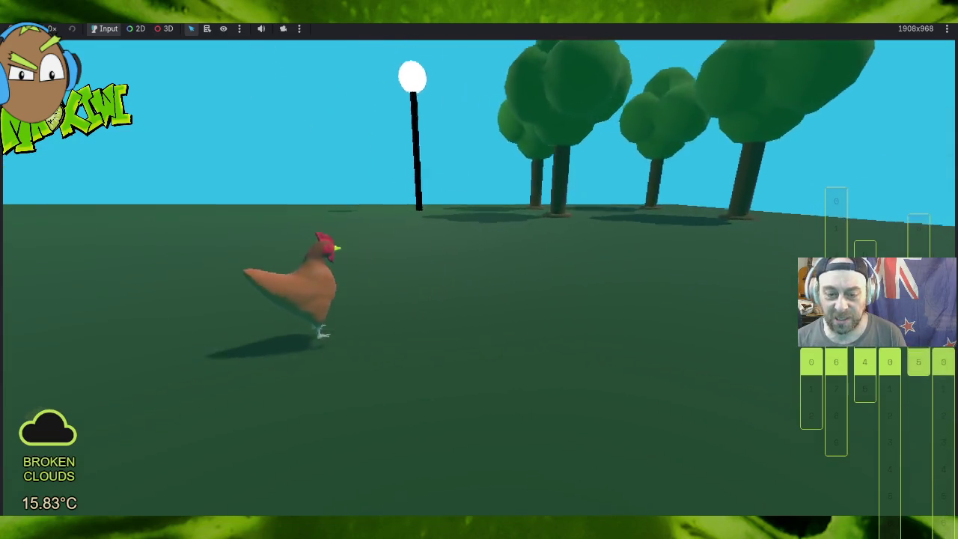
{"action": "key", "text": "w"}
{"action": "key", "text": "a"}
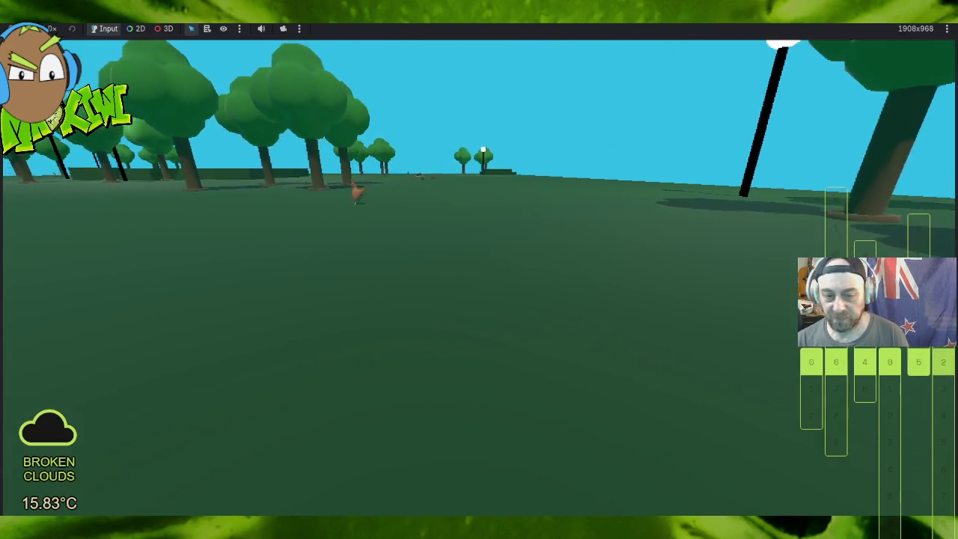
Step: Follow a chicken's path around the tree cluster to the group of chickens, then stop the game
{"action": "key", "text": "a"}
{"action": "key", "text": "a"}
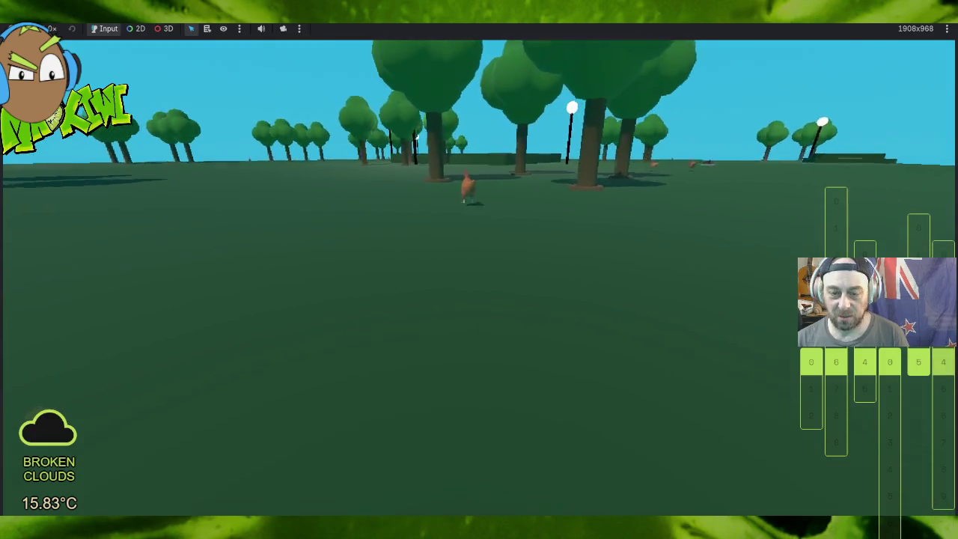
{"action": "key", "text": "a"}
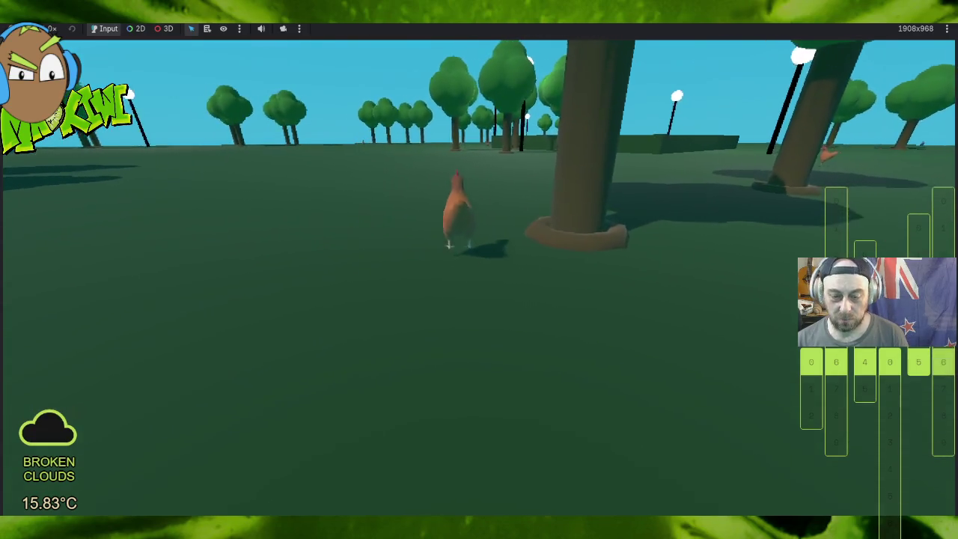
{"action": "key", "text": "d"}
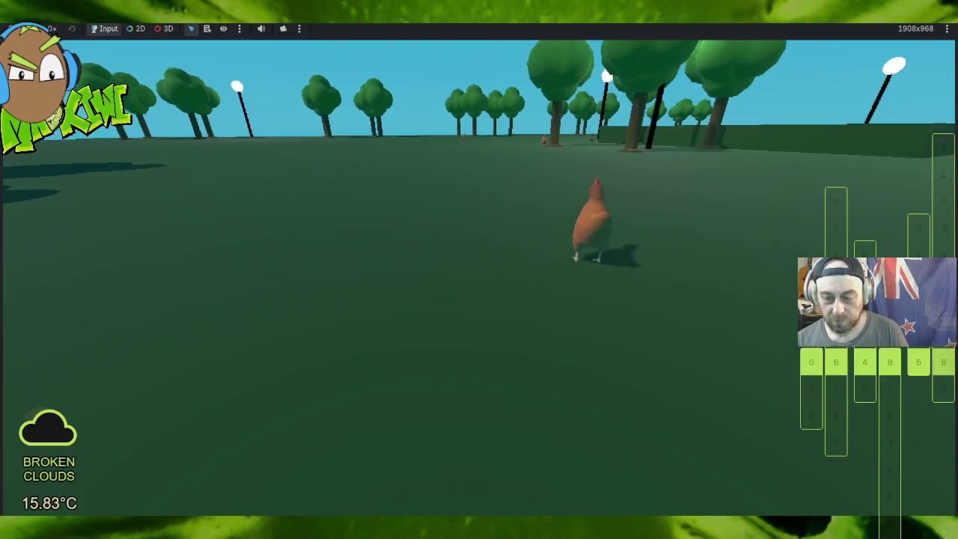
{"action": "key", "text": "a"}
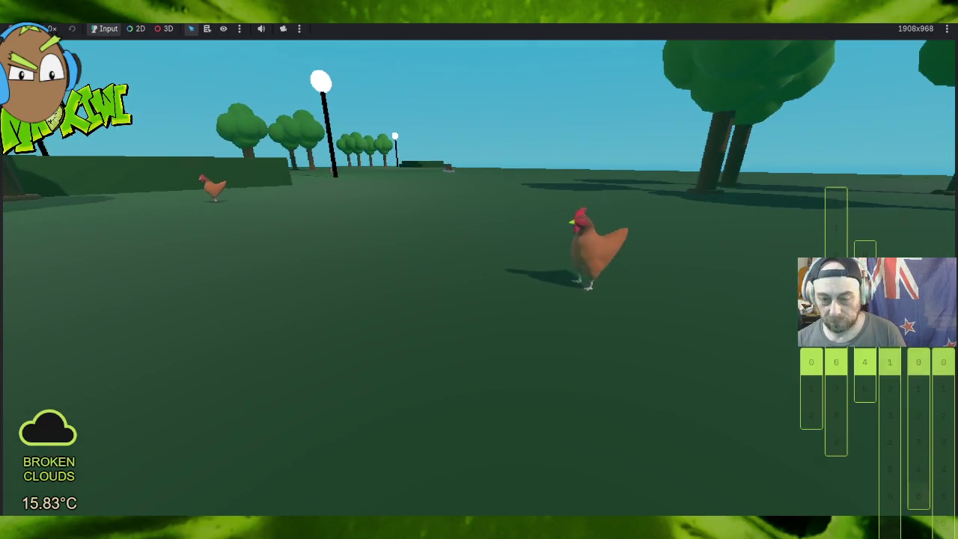
{"action": "key", "text": "a"}
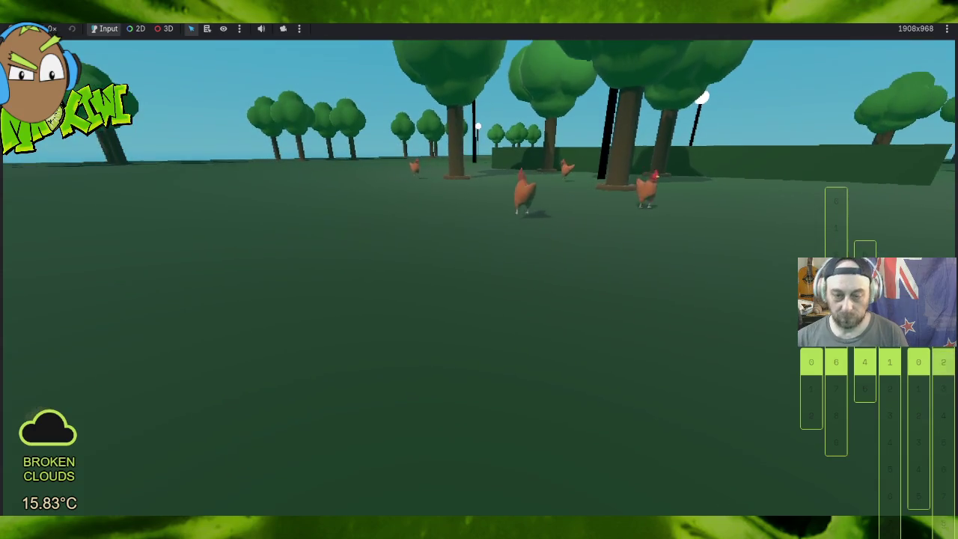
{"action": "key", "text": "a"}
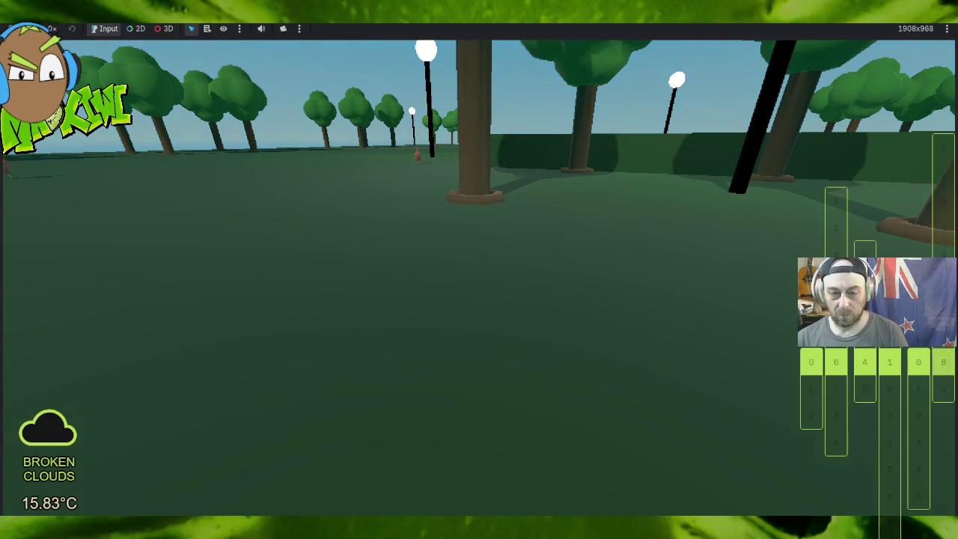
{"action": "key", "text": "d"}
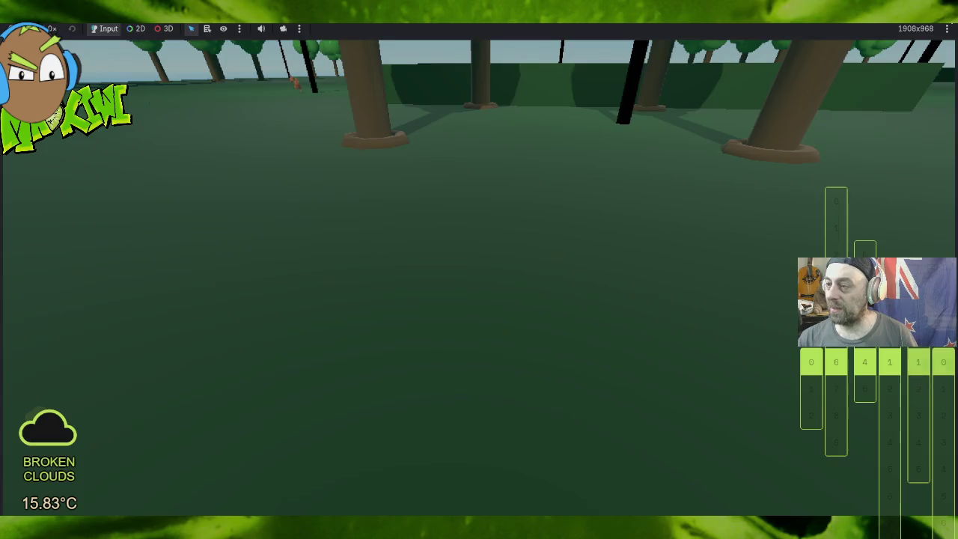
{"action": "key", "text": "F8"}
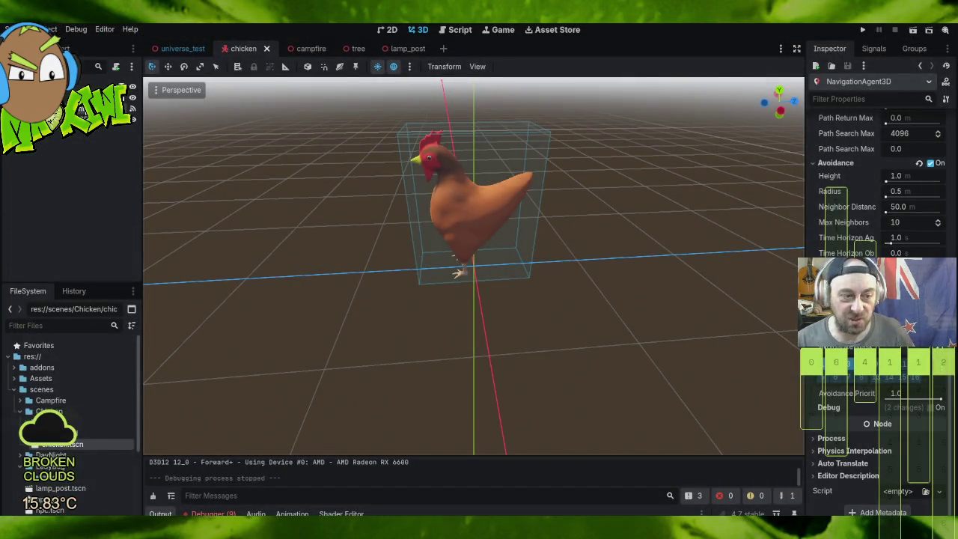
{"action": "left_click", "coordinate": [464, 31]}
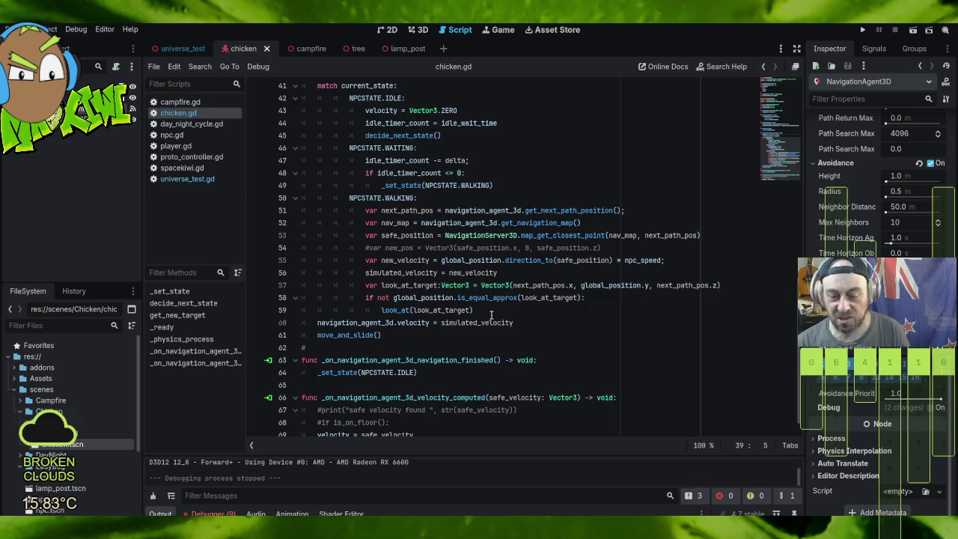
{"action": "scroll", "coordinate": [496, 257], "scroll_direction": "up", "scroll_amount": 4}
{"action": "left_click", "coordinate": [487, 202]}
{"action": "key", "text": "shift+Down"}
{"action": "key", "text": "ctrl+c"}
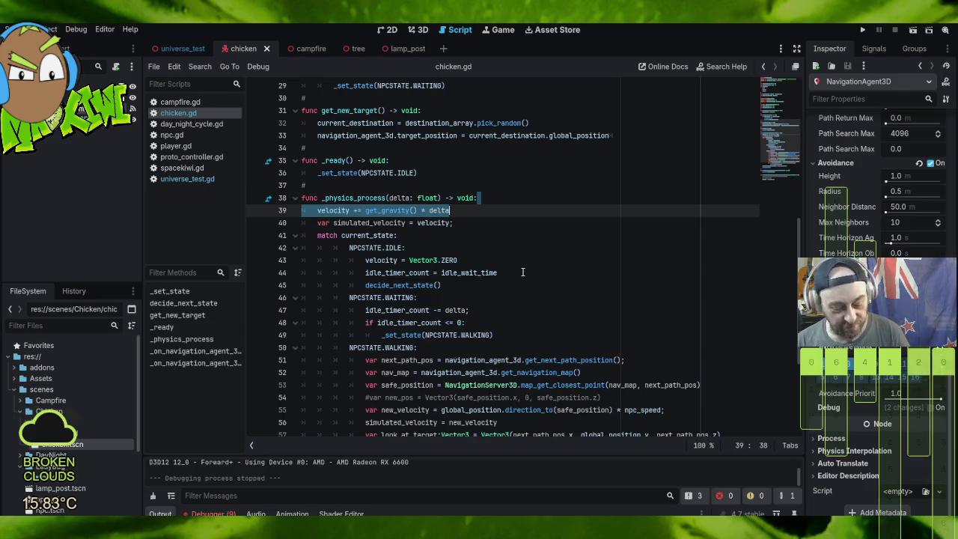
{"action": "key", "text": "Delete"}
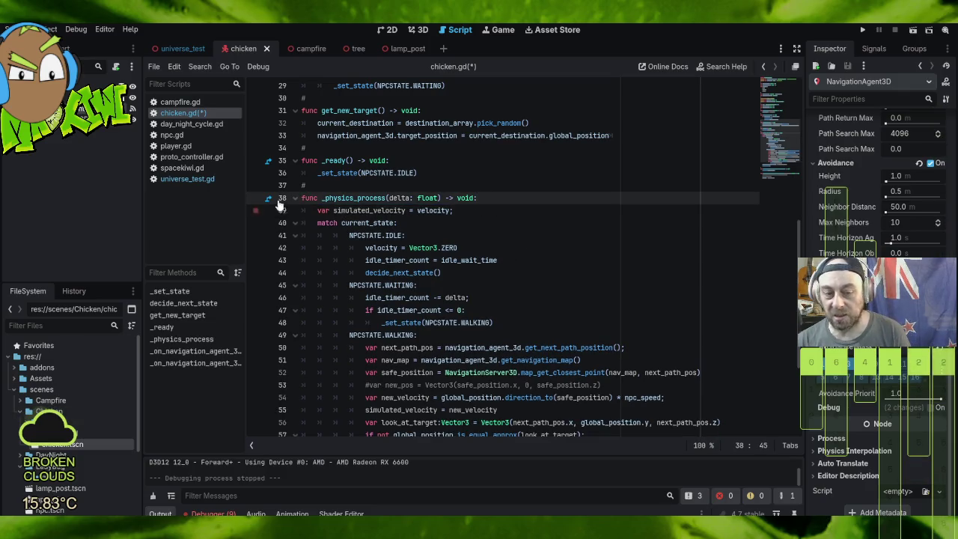
{"action": "scroll", "coordinate": [614, 212], "scroll_direction": "down", "scroll_amount": 4}
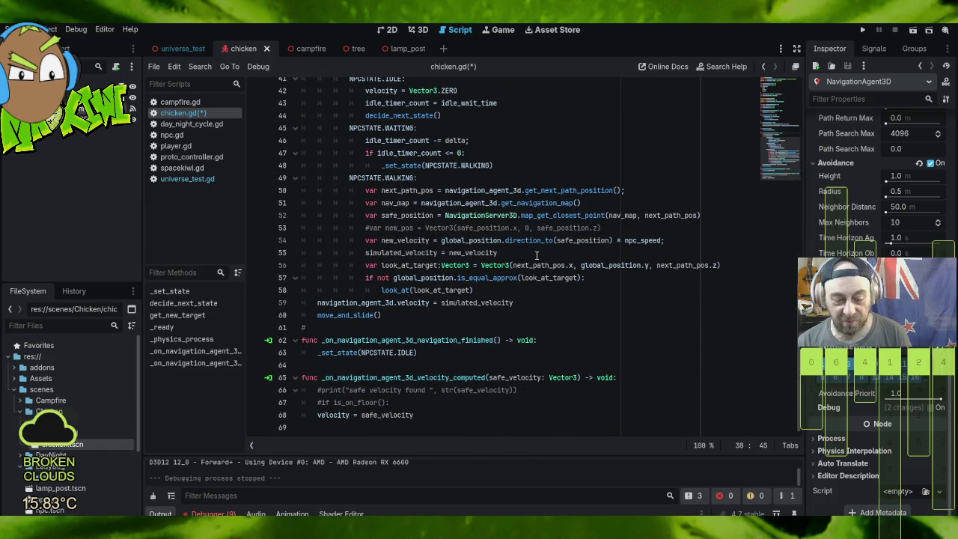
{"action": "left_click", "coordinate": [421, 417]}
{"action": "left_click", "coordinate": [401, 404]}
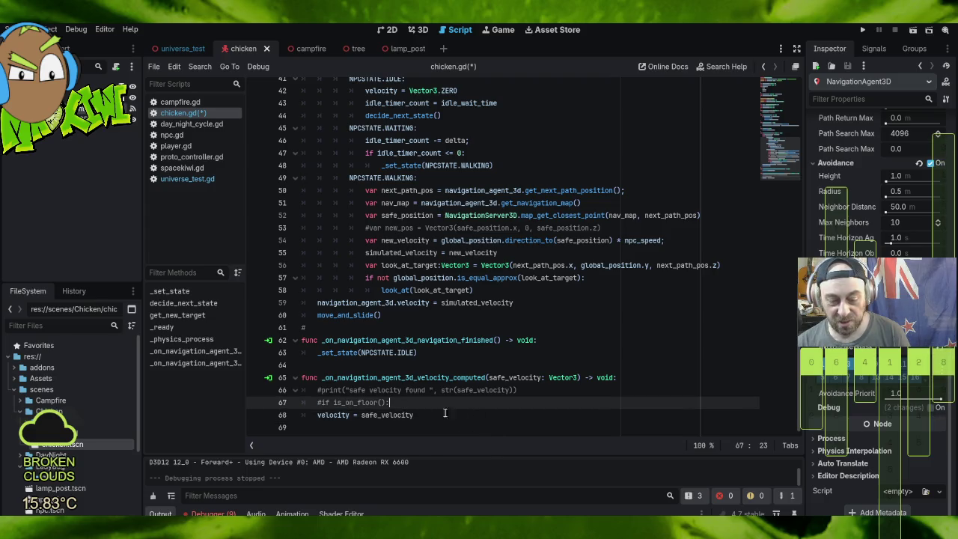
{"action": "left_click", "coordinate": [423, 415]}
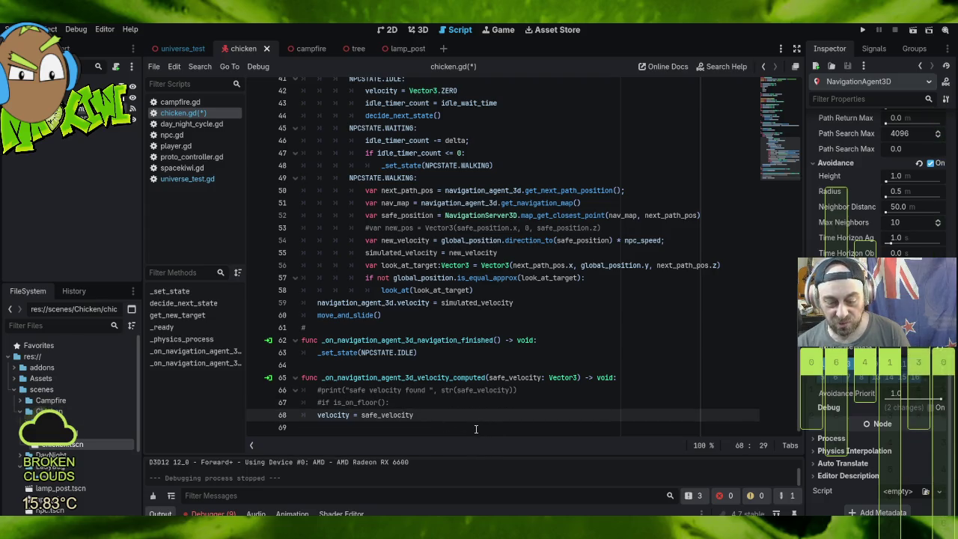
{"action": "key", "text": "Return"}
{"action": "type", "text": "velocity += get_gravity() * delta"}
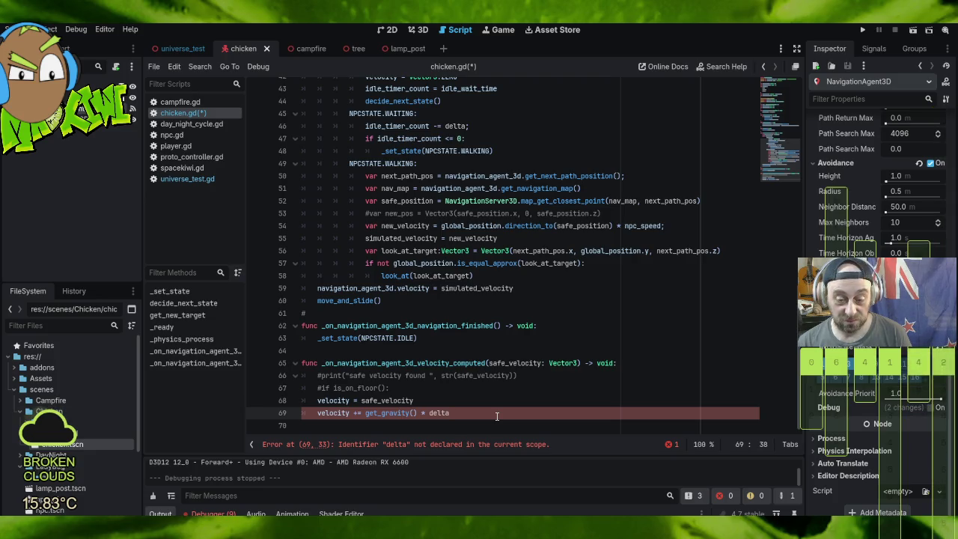
{"action": "key", "text": "ctrl+shift+k"}
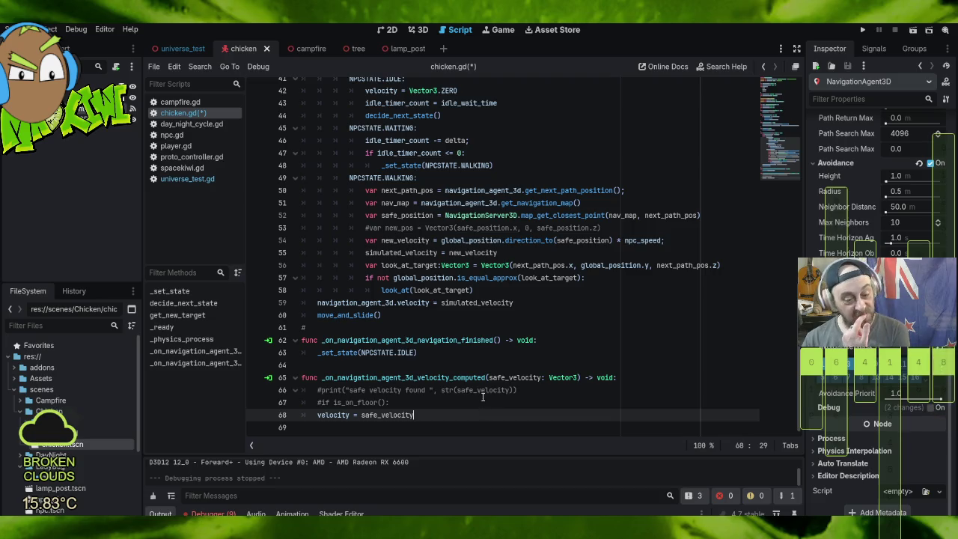
Step: Add 'velocity += get_gravity() * delta' as the first line of _physics_process and save chicken.gd
{"action": "scroll", "coordinate": [483, 397], "scroll_direction": "up", "scroll_amount": 6}
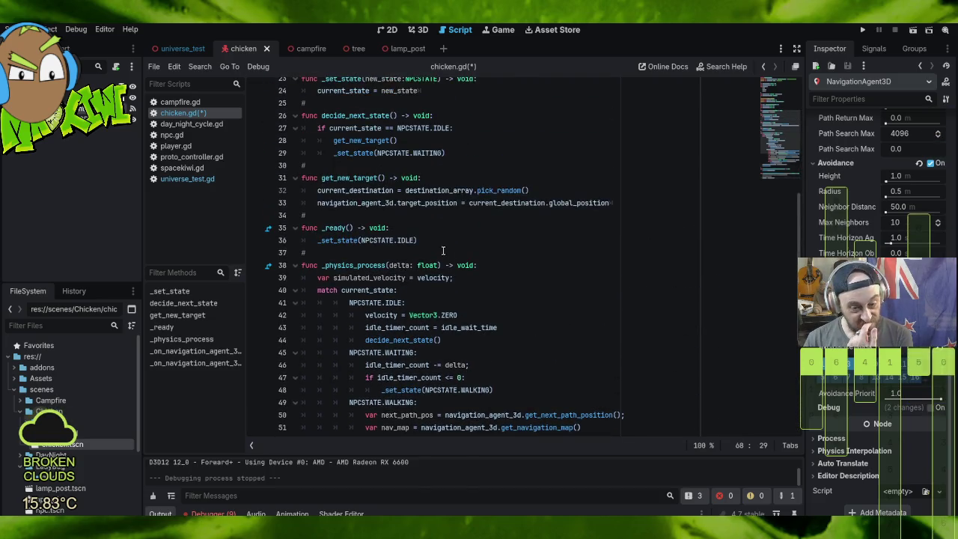
{"action": "left_click", "coordinate": [477, 259]}
{"action": "key", "text": "Return"}
{"action": "key", "text": "ctrl+v"}
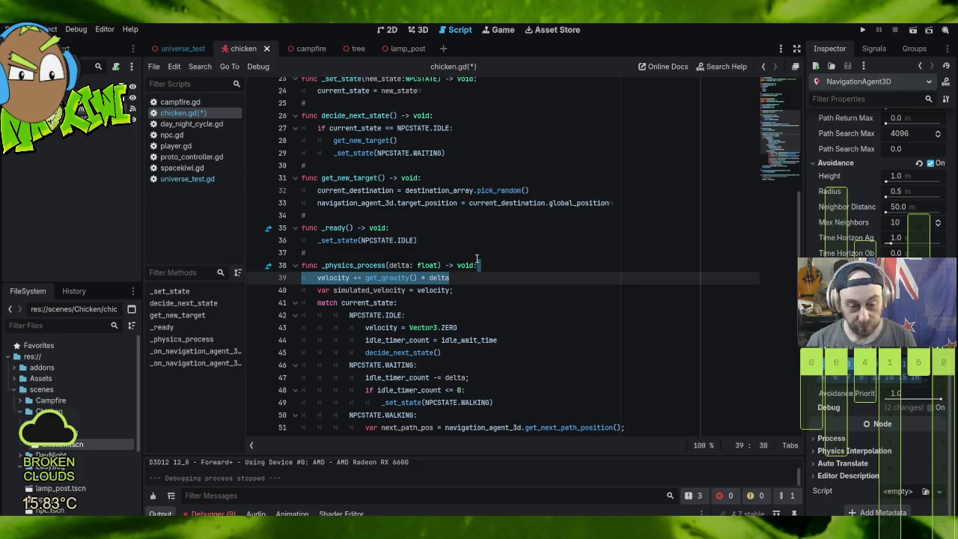
{"action": "left_click", "coordinate": [490, 262]}
{"action": "key", "text": "ctrl+s"}
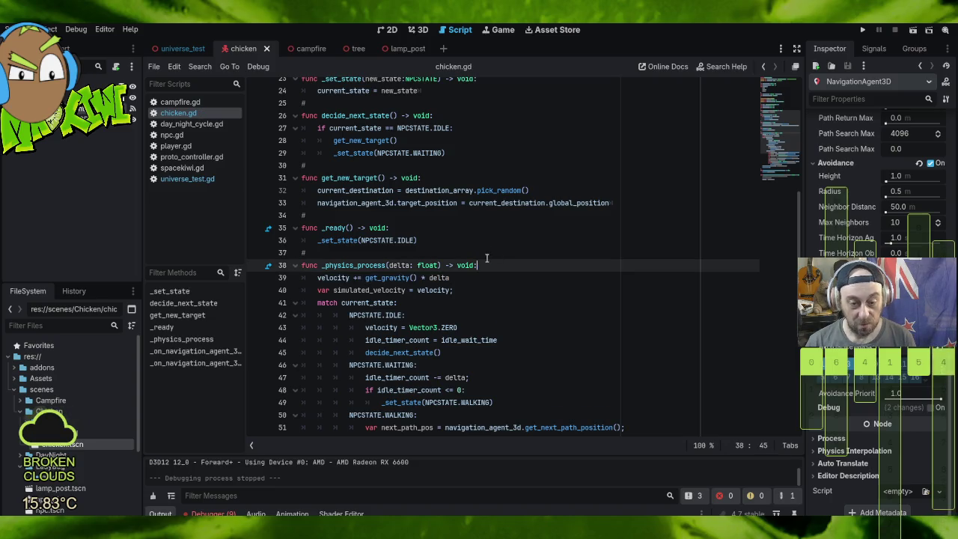
Step: Review the WALKING state code (lines 51–58), picking out global_position in the look-at target
{"action": "scroll", "coordinate": [472, 262], "scroll_direction": "down", "scroll_amount": 3}
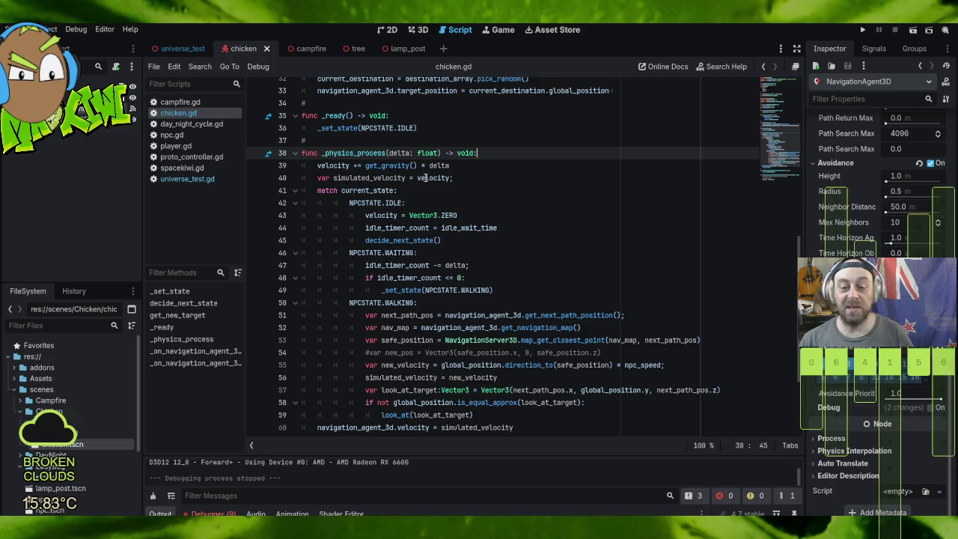
{"action": "mouse_move", "coordinate": [302, 203]}
{"action": "left_mouse_down"}
{"action": "mouse_move", "coordinate": [419, 225]}
{"action": "mouse_move", "coordinate": [494, 290]}
{"action": "left_mouse_up"}
{"action": "scroll", "coordinate": [469, 224], "scroll_direction": "down", "scroll_amount": 3}
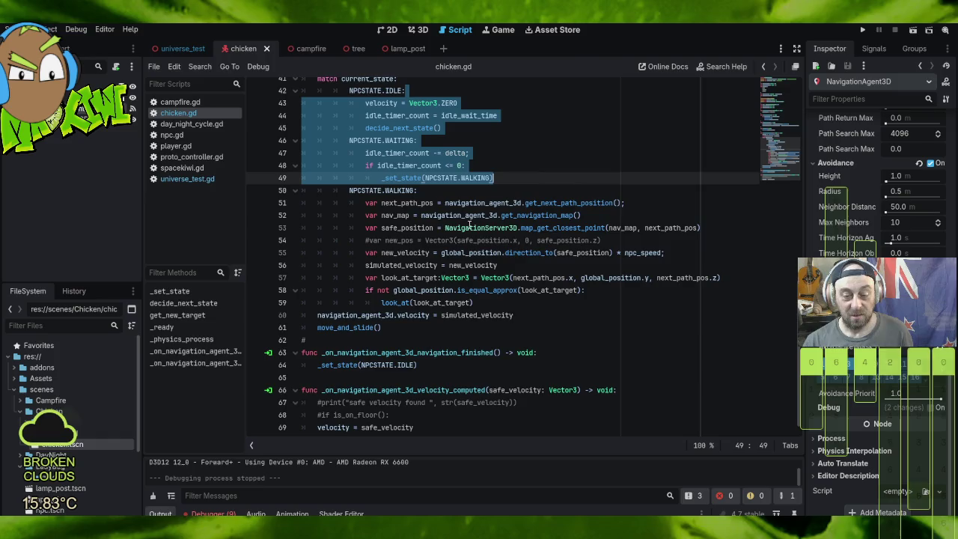
{"action": "mouse_move", "coordinate": [352, 204]}
{"action": "left_mouse_down"}
{"action": "mouse_move", "coordinate": [592, 217]}
{"action": "mouse_move", "coordinate": [717, 302]}
{"action": "left_mouse_up"}
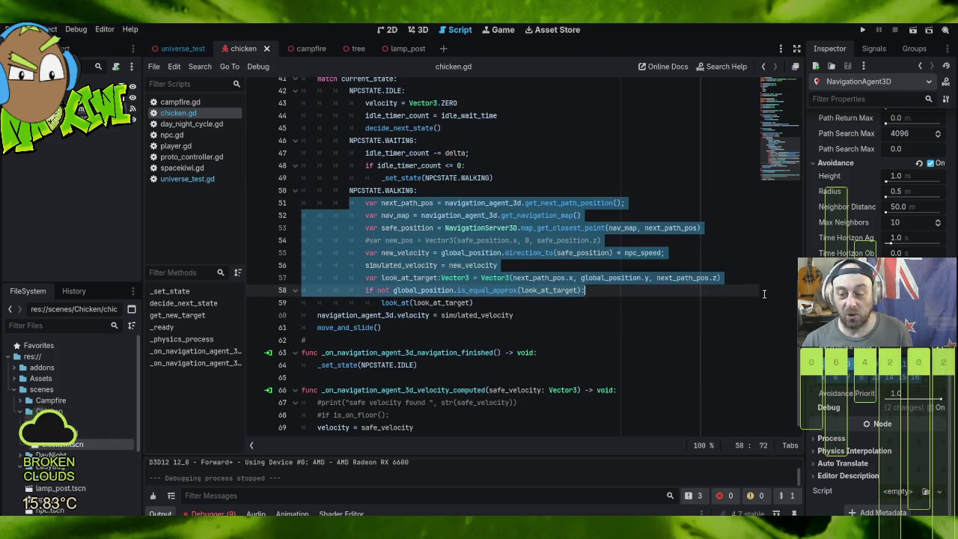
{"action": "left_click", "coordinate": [578, 277]}
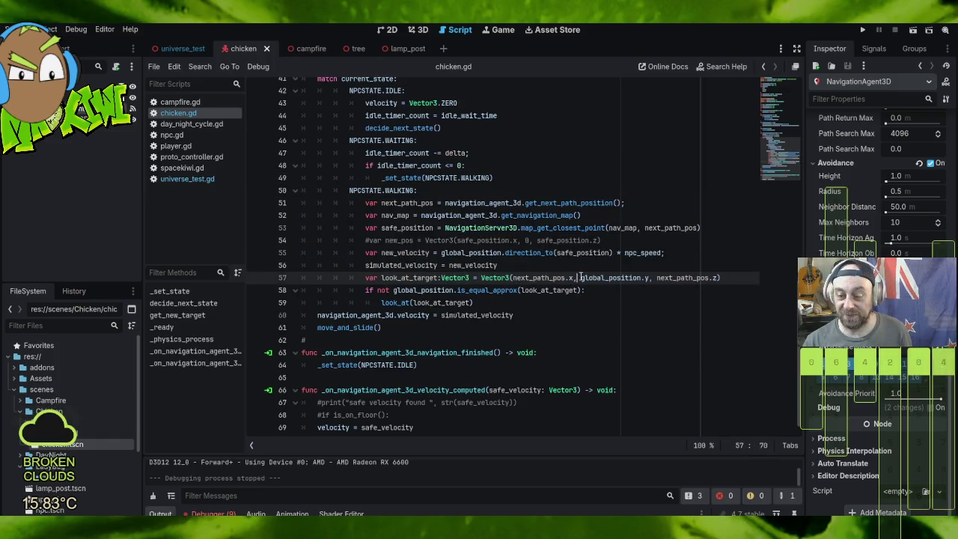
{"action": "left_click_drag", "start_coordinate": [580, 277], "coordinate": [643, 278]}
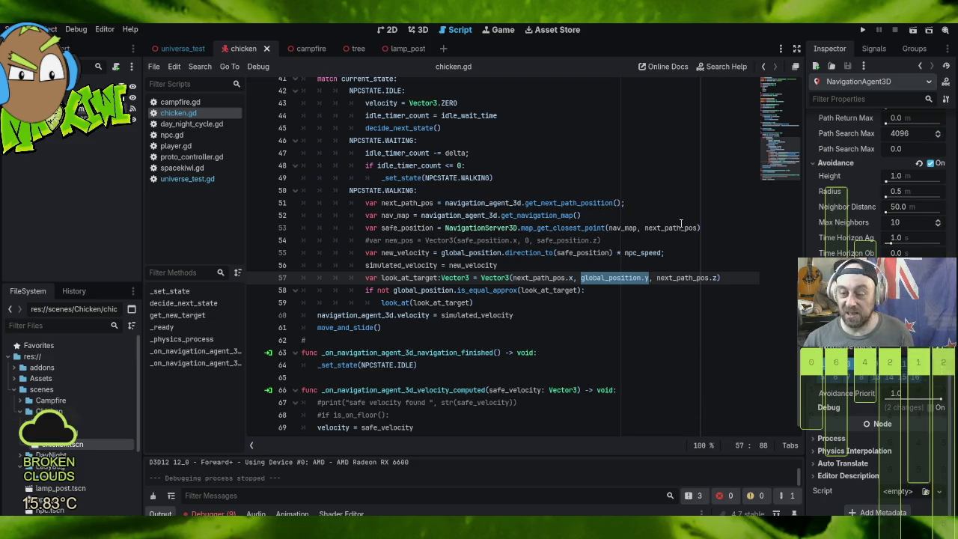
{"action": "left_click", "coordinate": [618, 240]}
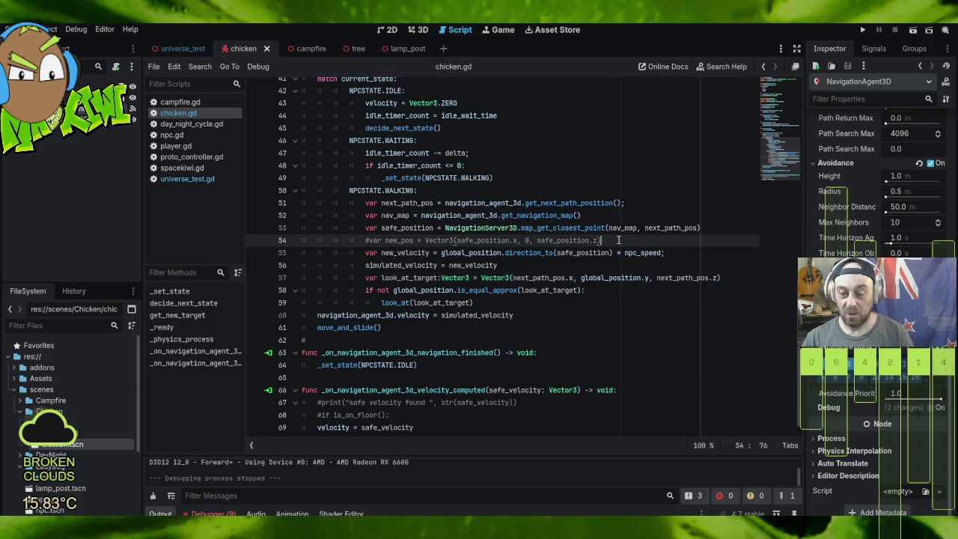
Step: Uncomment the 'var new_pos' line and use new_pos instead of safe_position in direction_to()
{"action": "key", "text": "ctrl+k"}
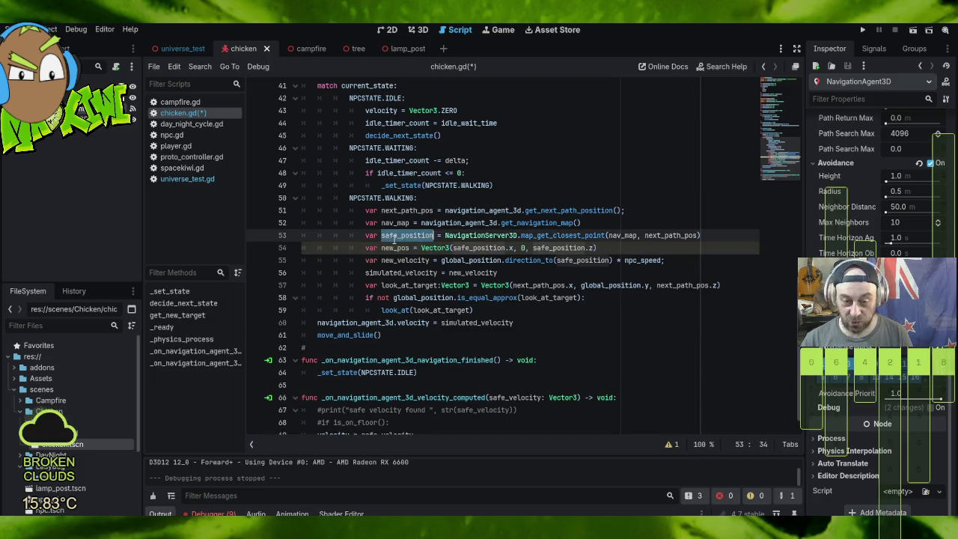
{"action": "left_click", "coordinate": [395, 248]}
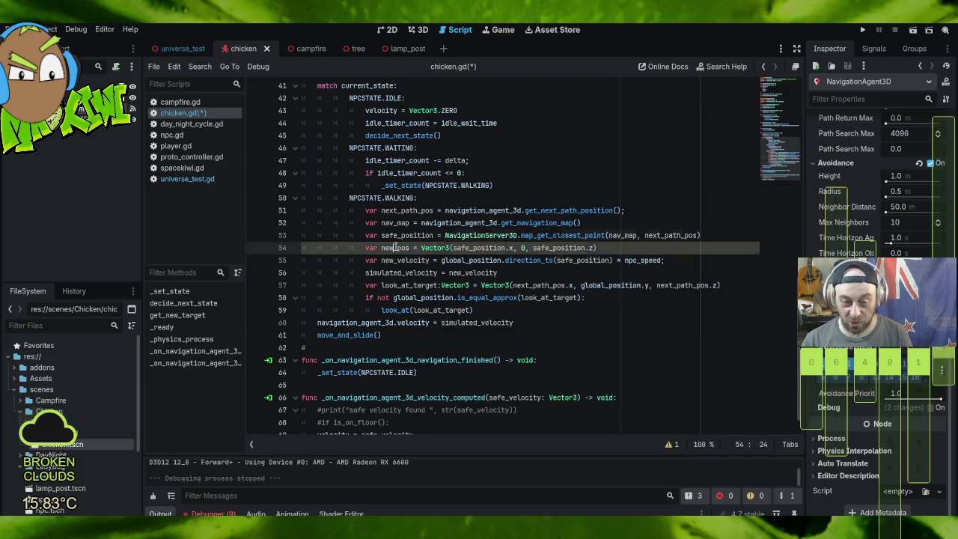
{"action": "double_click", "coordinate": [580, 260]}
{"action": "type", "text": "new_pos"}
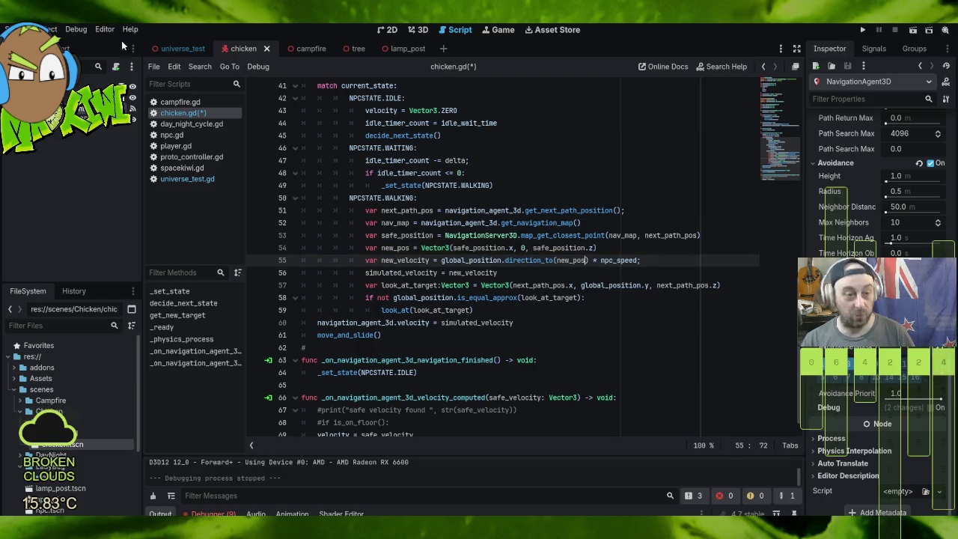
Step: Save chicken.gd and run the project to test the chickens
{"action": "left_click", "coordinate": [155, 67]}
{"action": "left_click", "coordinate": [186, 170]}
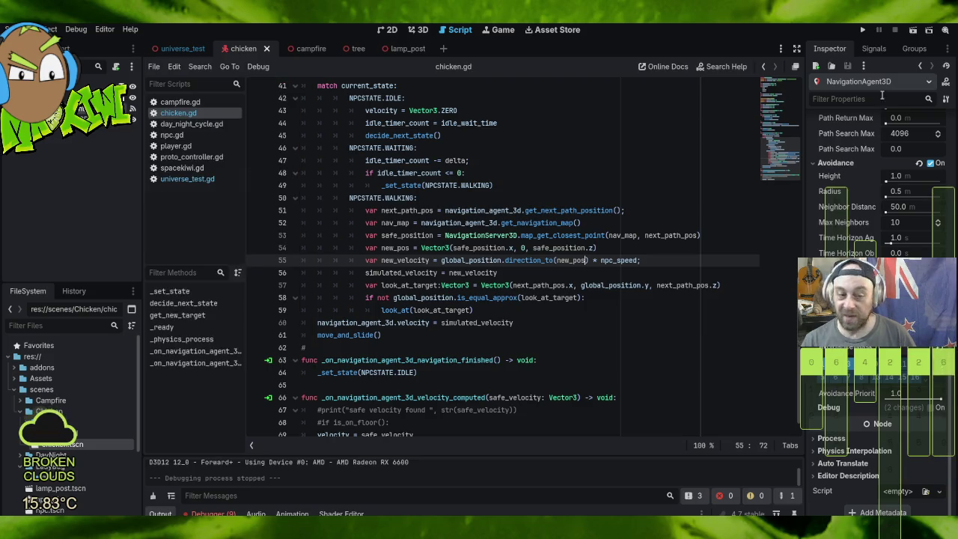
{"action": "left_click", "coordinate": [862, 30]}
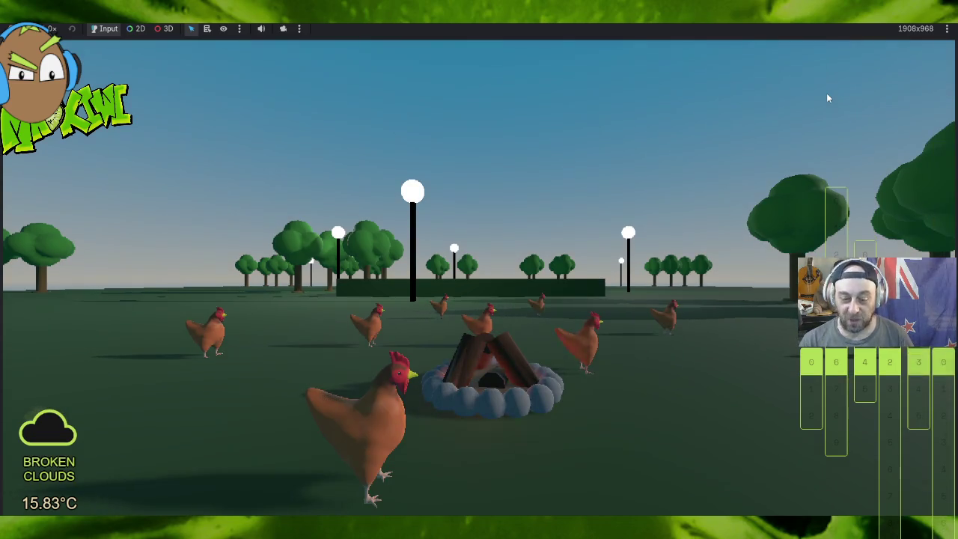
Step: Walk from the campfire past the hedge chickens and into the trees in the daytime park
{"action": "left_click", "coordinate": [886, 131]}
{"action": "key", "text": "w"}
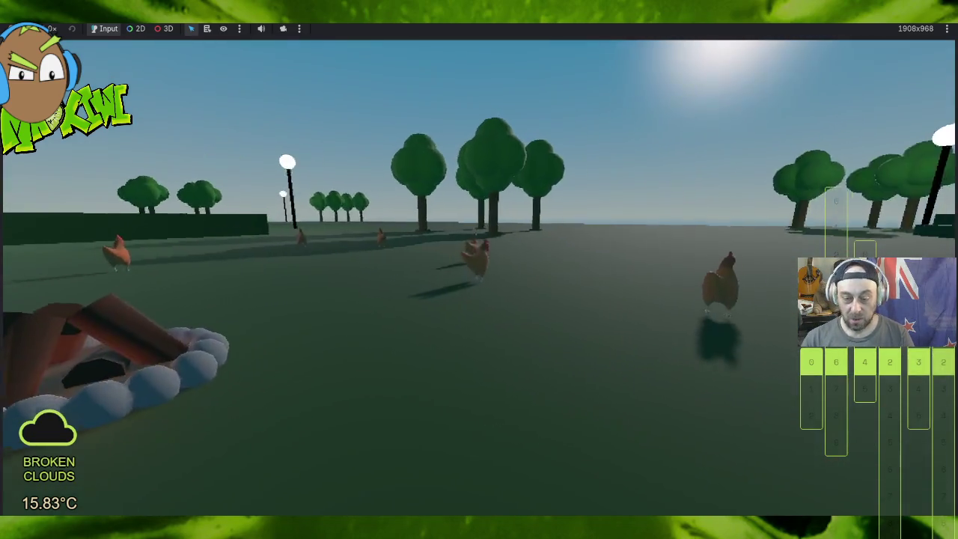
{"action": "key", "text": "a"}
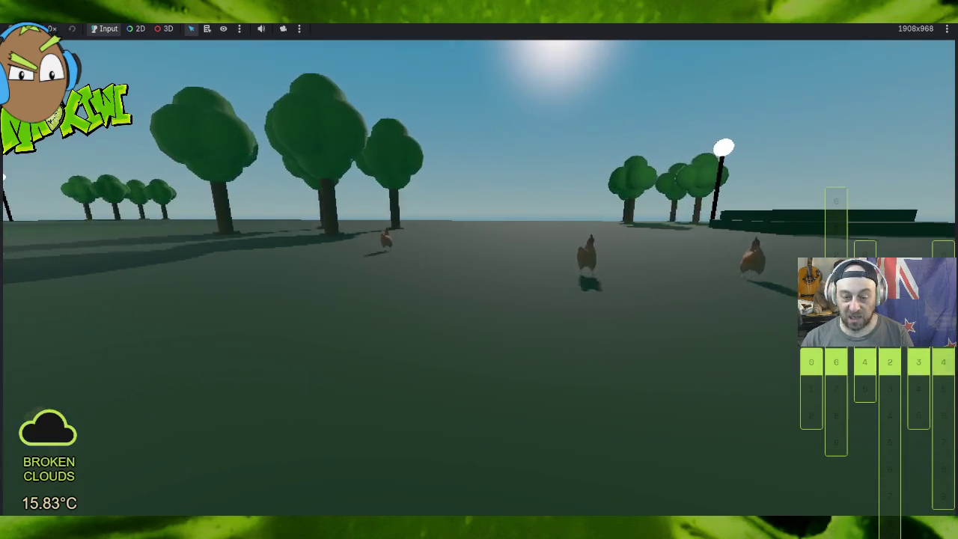
{"action": "key", "text": "a"}
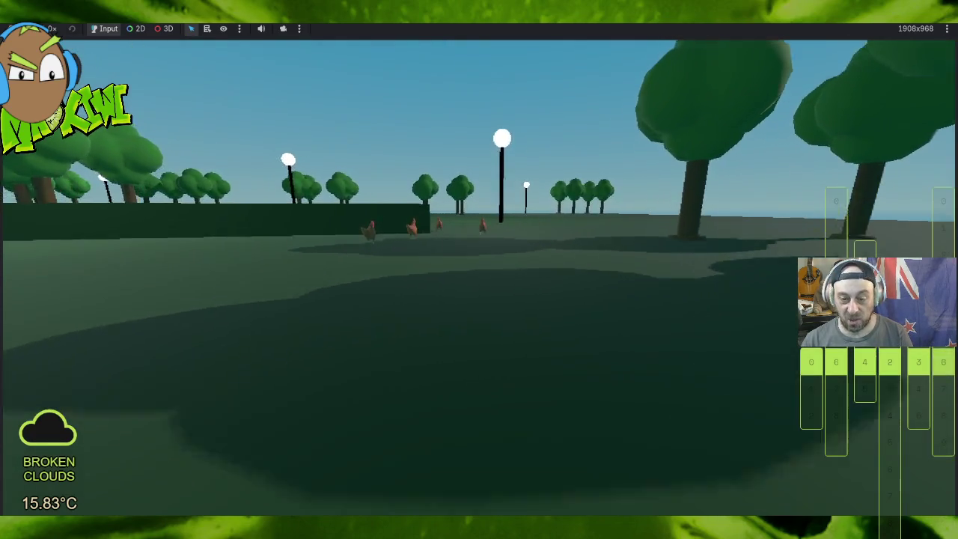
{"action": "key", "text": "w"}
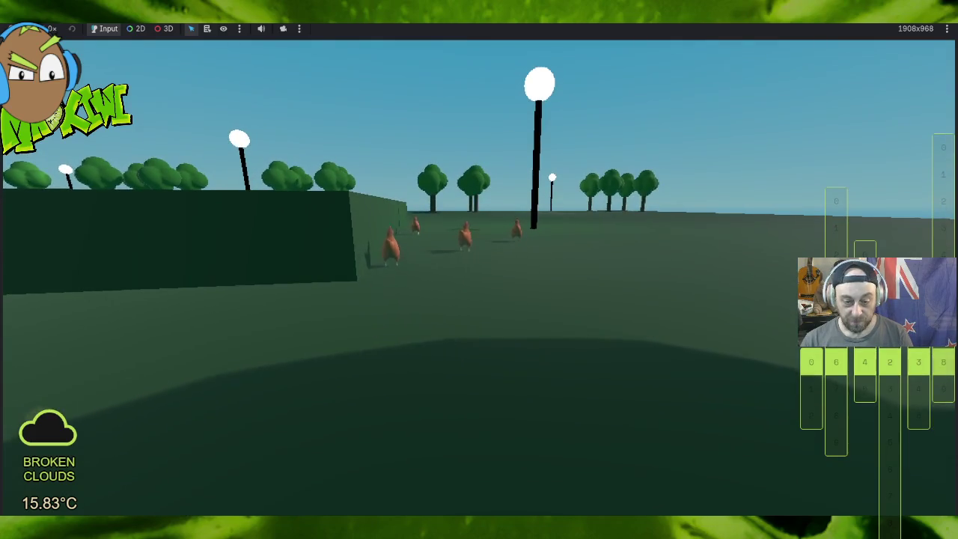
{"action": "key", "text": "d"}
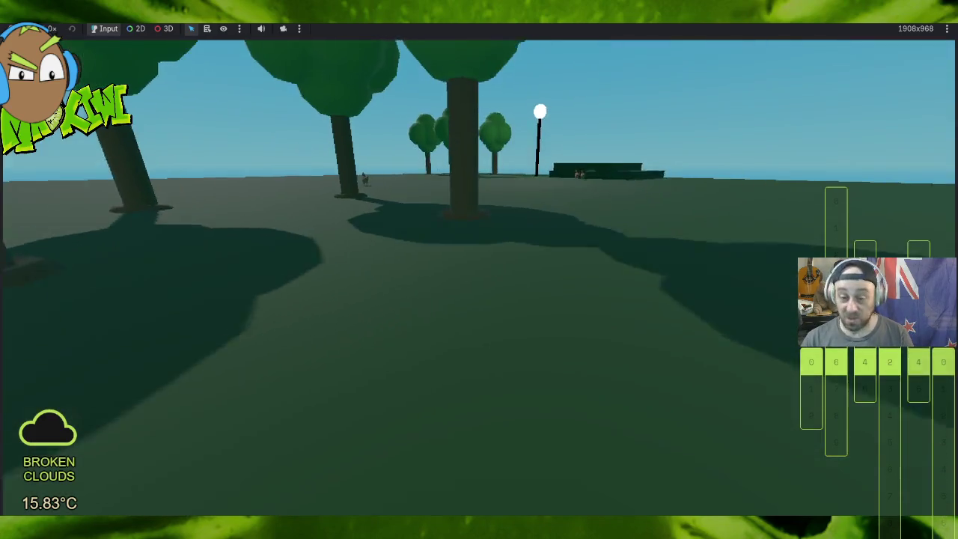
{"action": "key", "text": "d"}
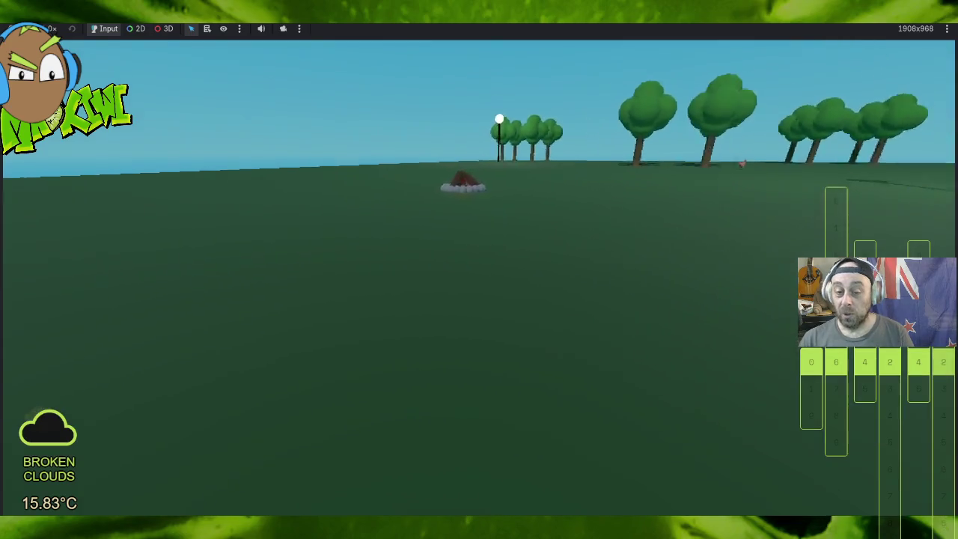
{"action": "key", "text": "w"}
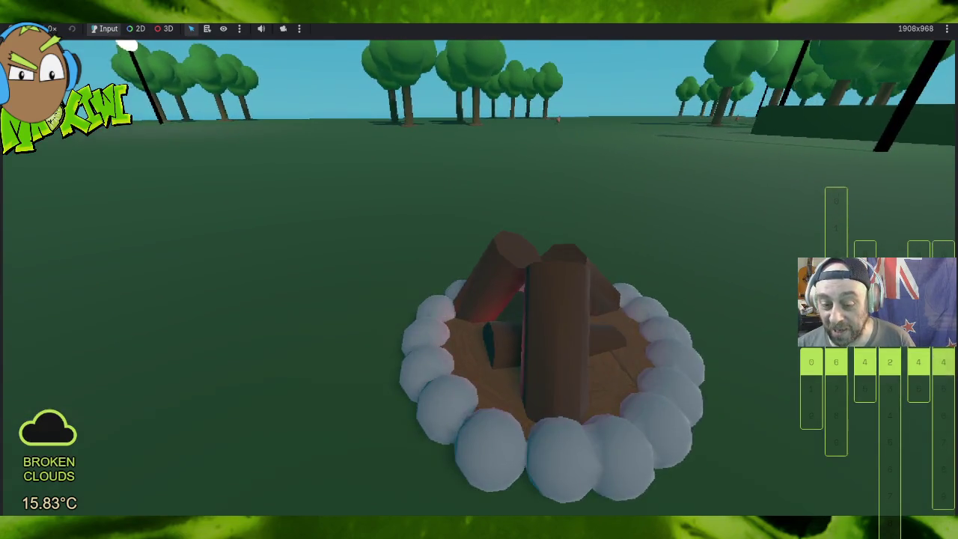
{"action": "key", "text": "d"}
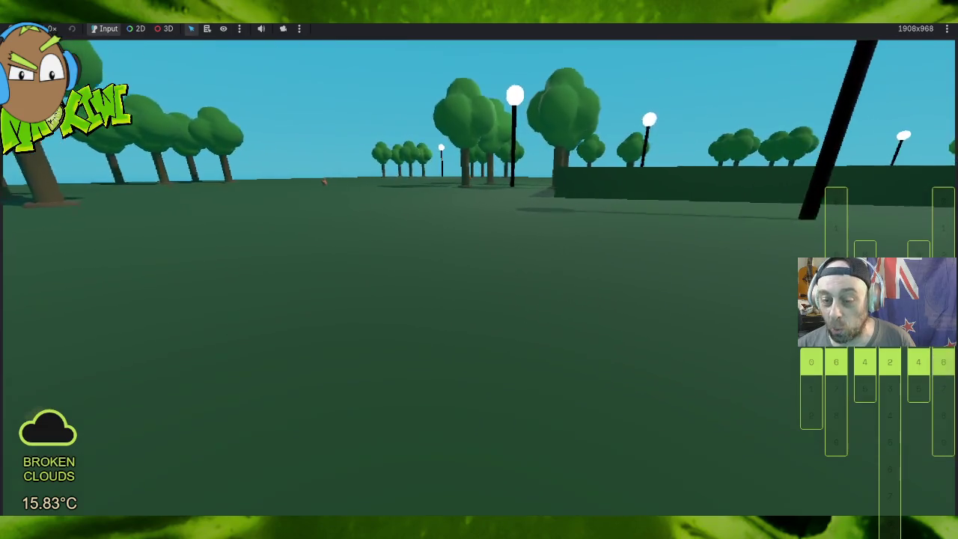
{"action": "key", "text": "w"}
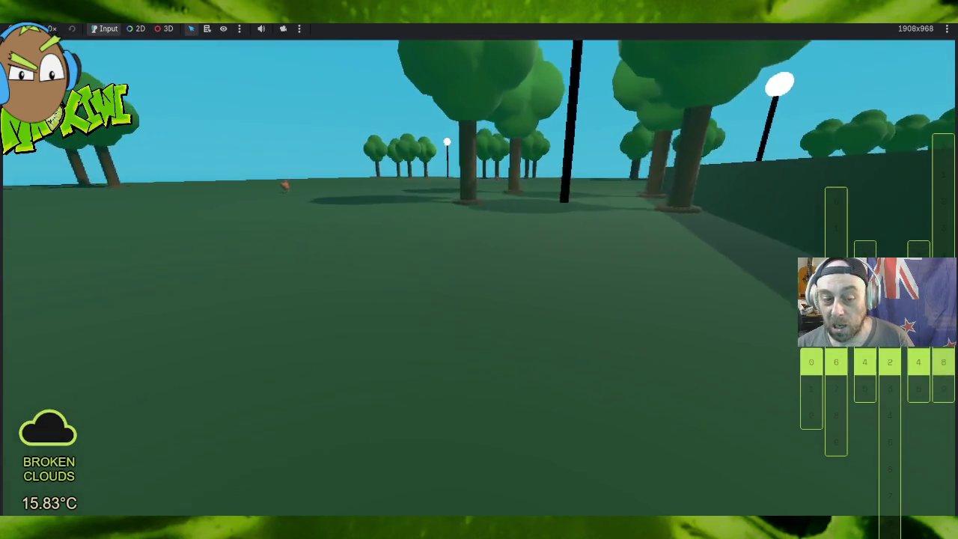
{"action": "key", "text": "w"}
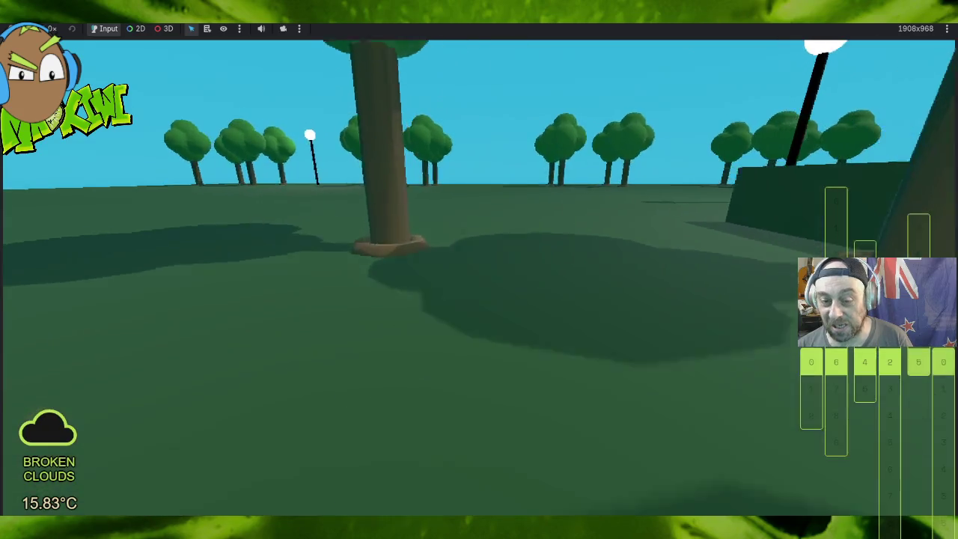
{"action": "key", "text": "w"}
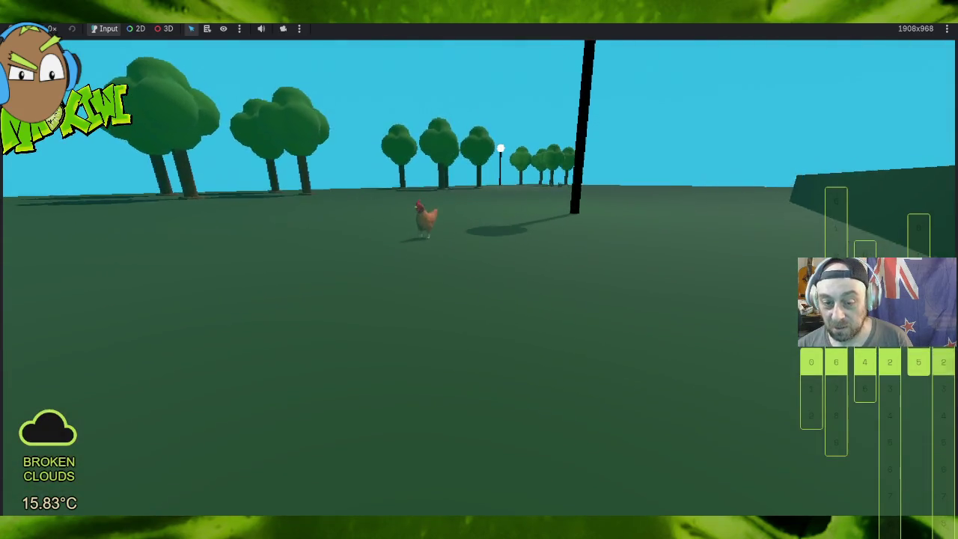
Step: Follow the wandering chickens past the pole and lamp posts, then circle the fire pit
{"action": "key", "text": "a"}
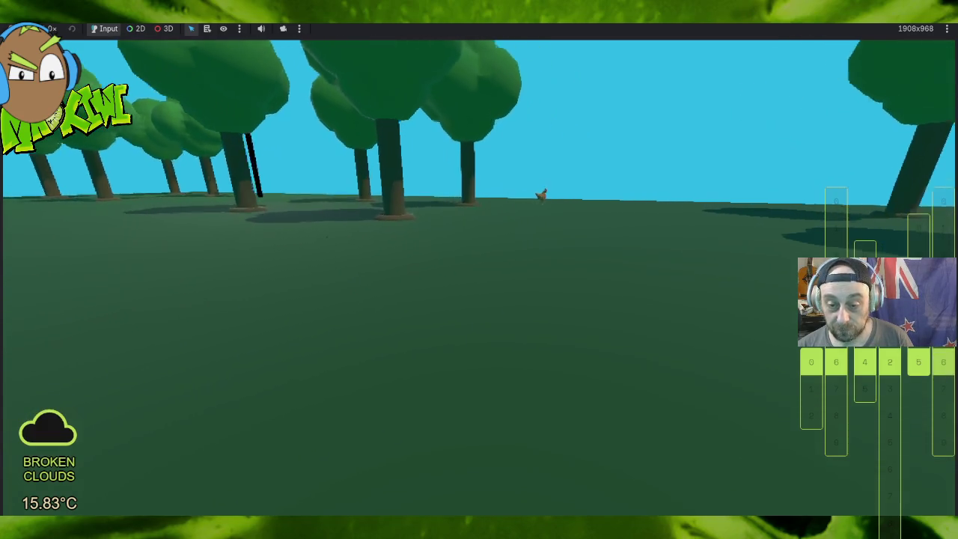
{"action": "key", "text": "w"}
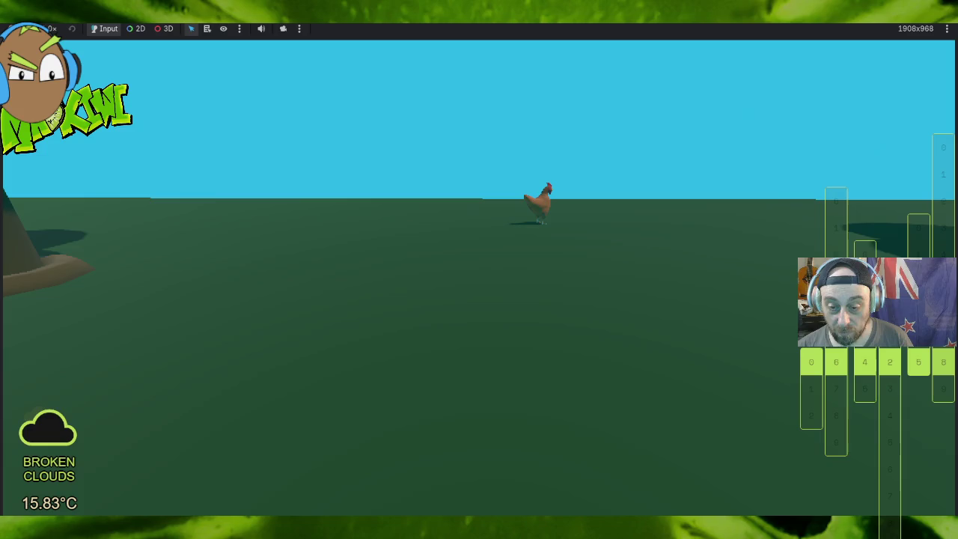
{"action": "key", "text": "a"}
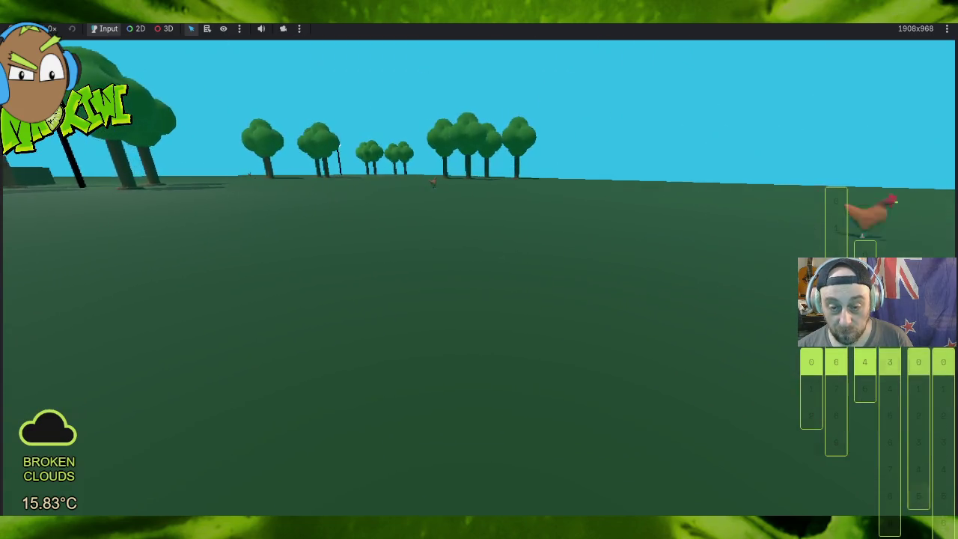
{"action": "key", "text": "w"}
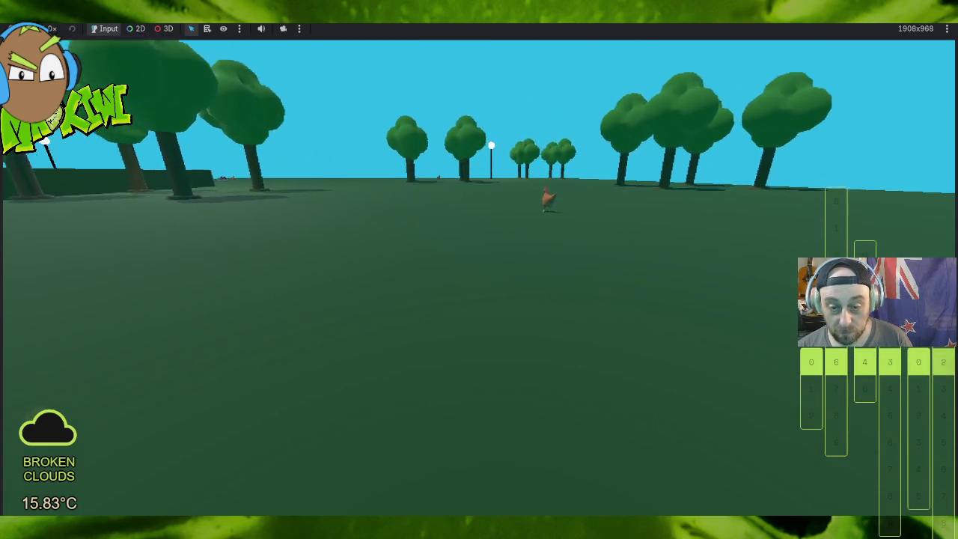
{"action": "key", "text": "w"}
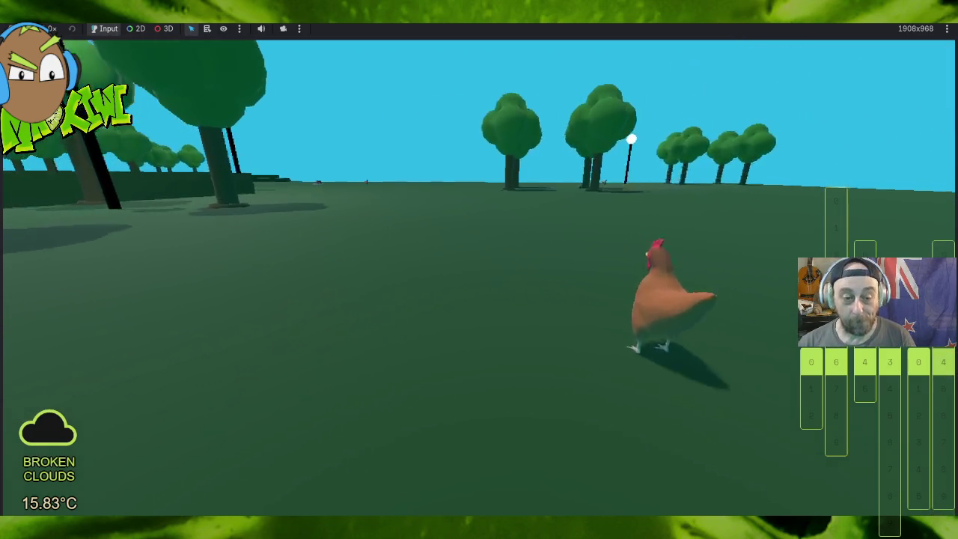
{"action": "key", "text": "a"}
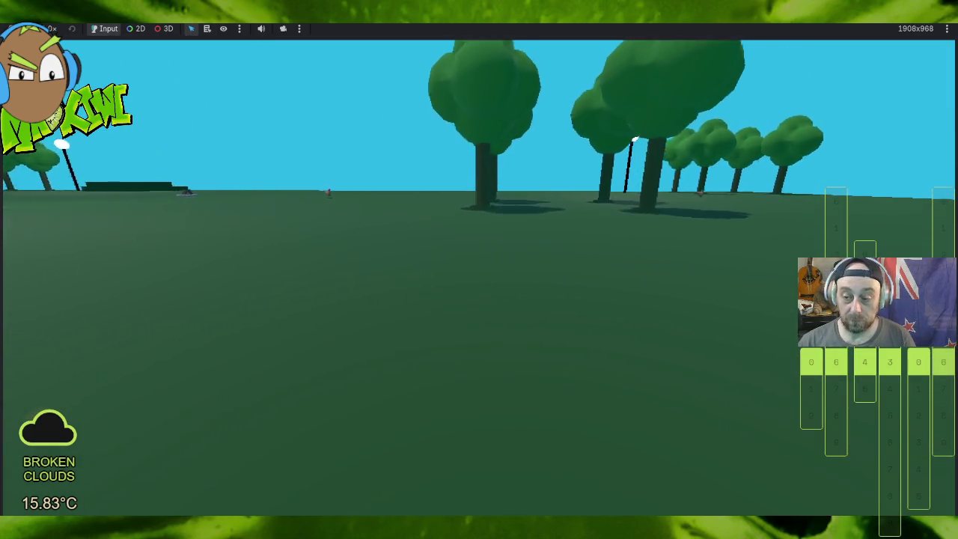
{"action": "key", "text": "w"}
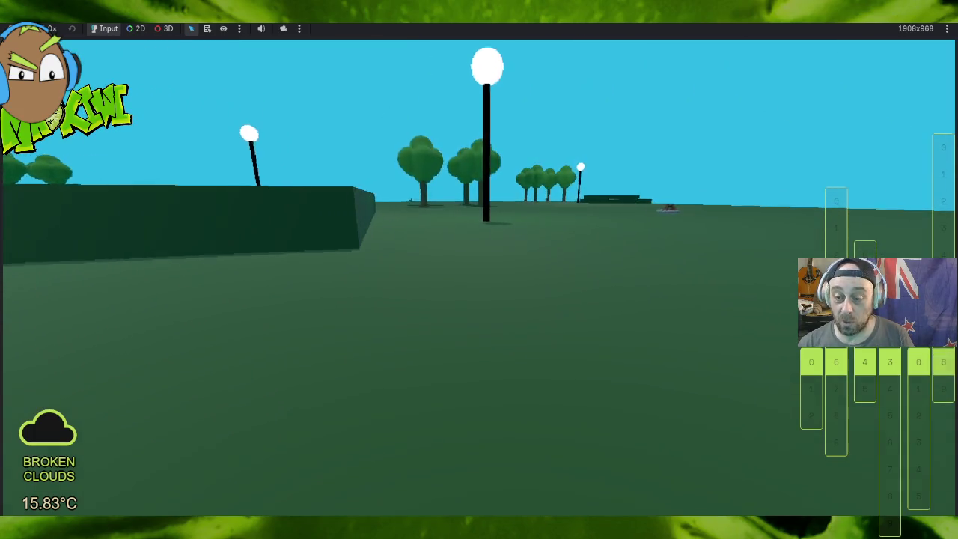
{"action": "key", "text": "d"}
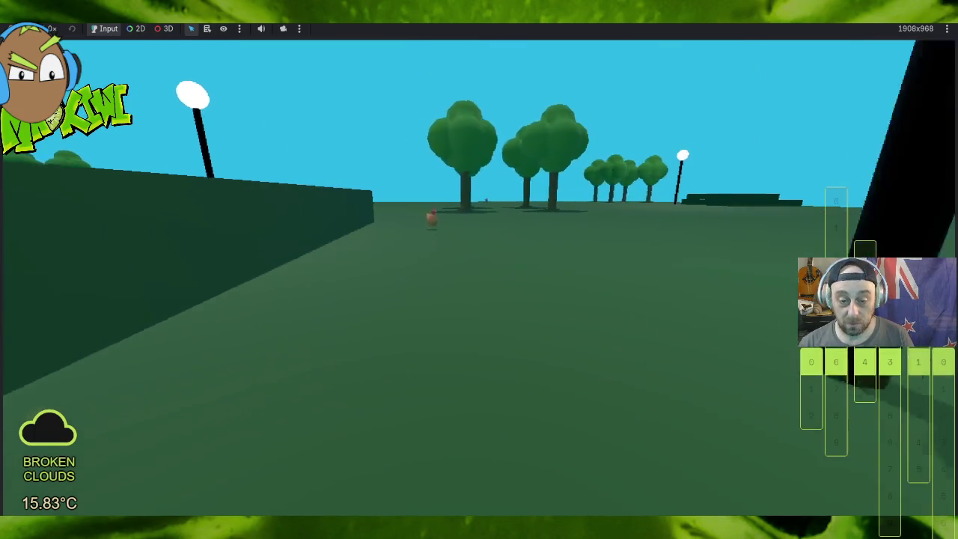
{"action": "key", "text": "d"}
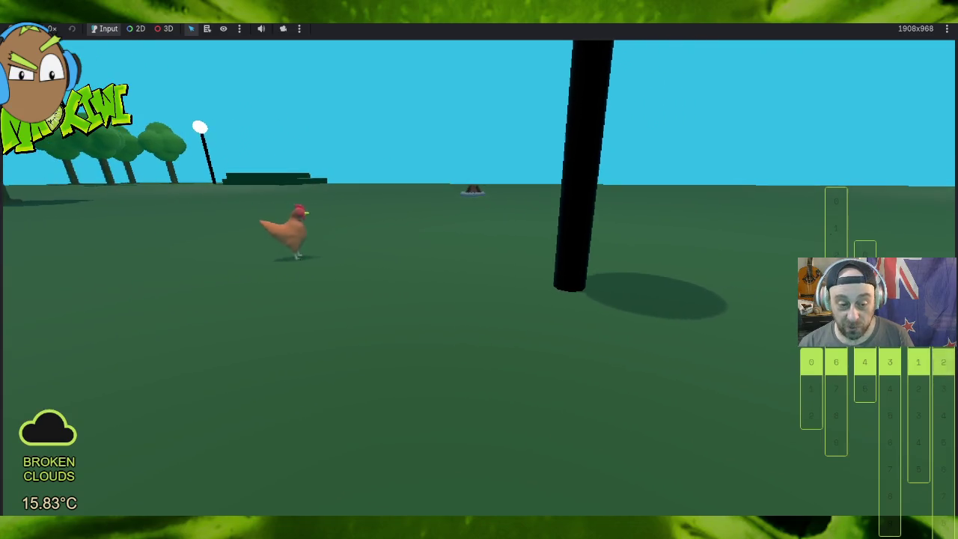
{"action": "key", "text": "d"}
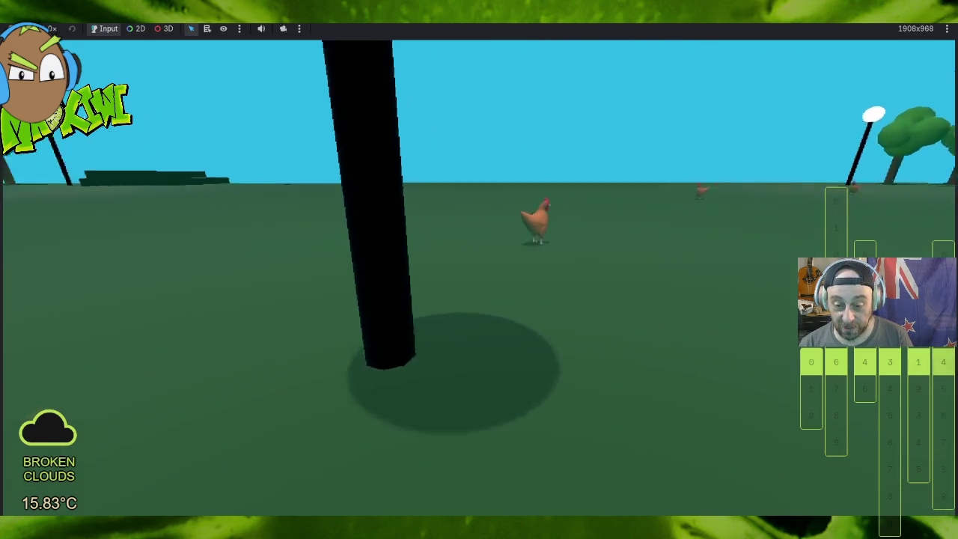
{"action": "key", "text": "d"}
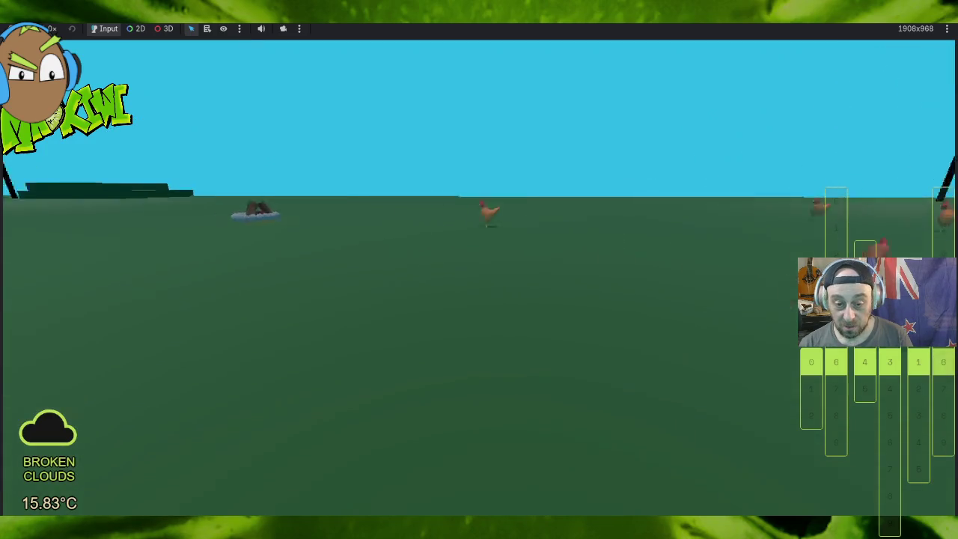
{"action": "key", "text": "a"}
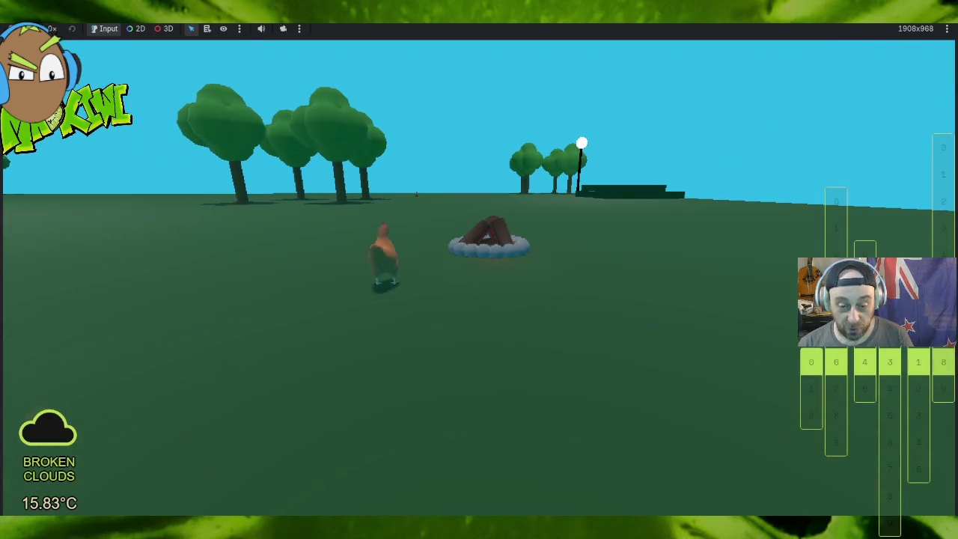
{"action": "key", "text": "d"}
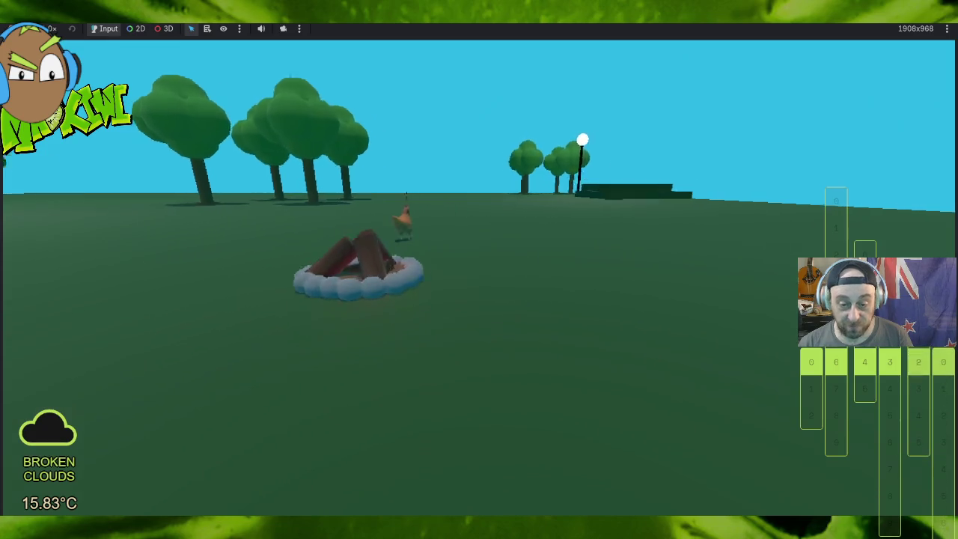
{"action": "key", "text": "a"}
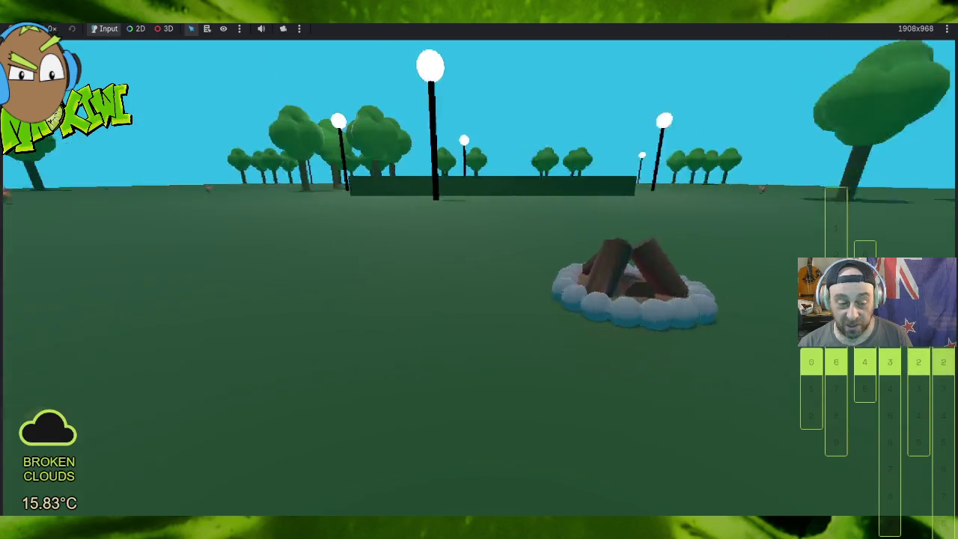
{"action": "key", "text": "d"}
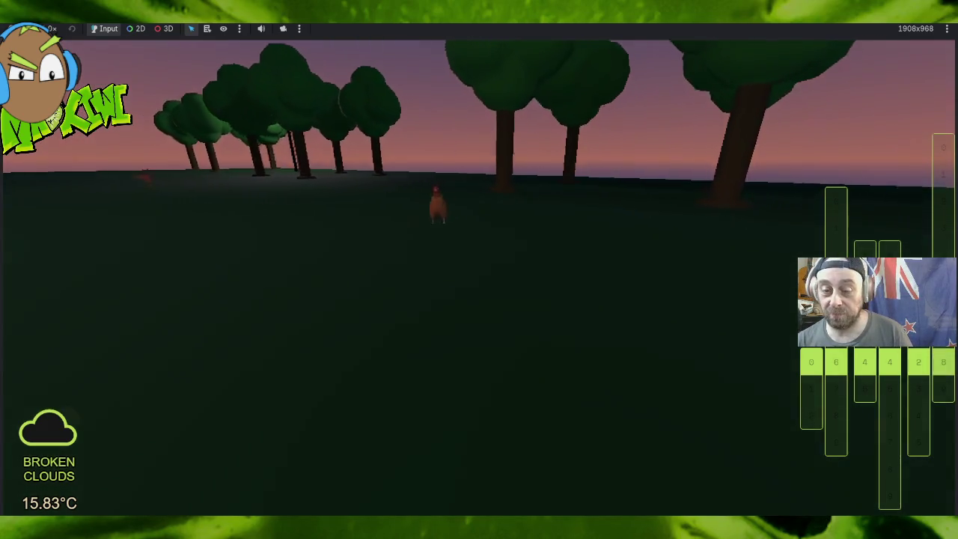
Step: Walk past the glowing lamp posts and trees at dusk, circling the campfire to watch a chicken
{"action": "key", "text": "w"}
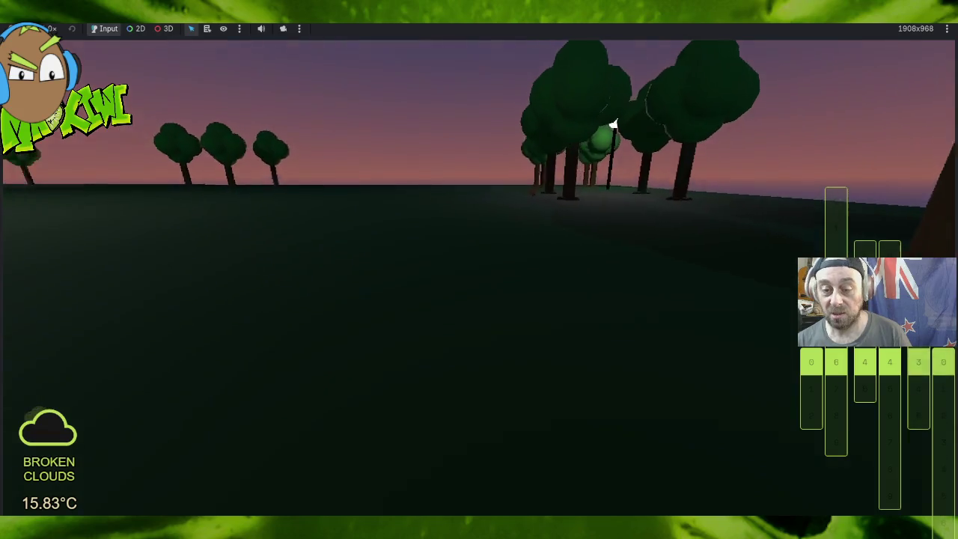
{"action": "key", "text": "w"}
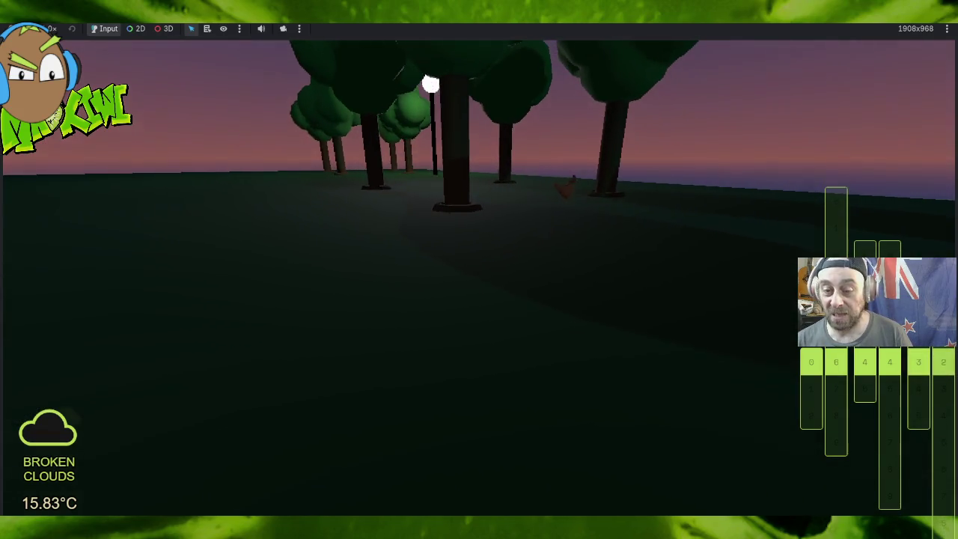
{"action": "key", "text": "w"}
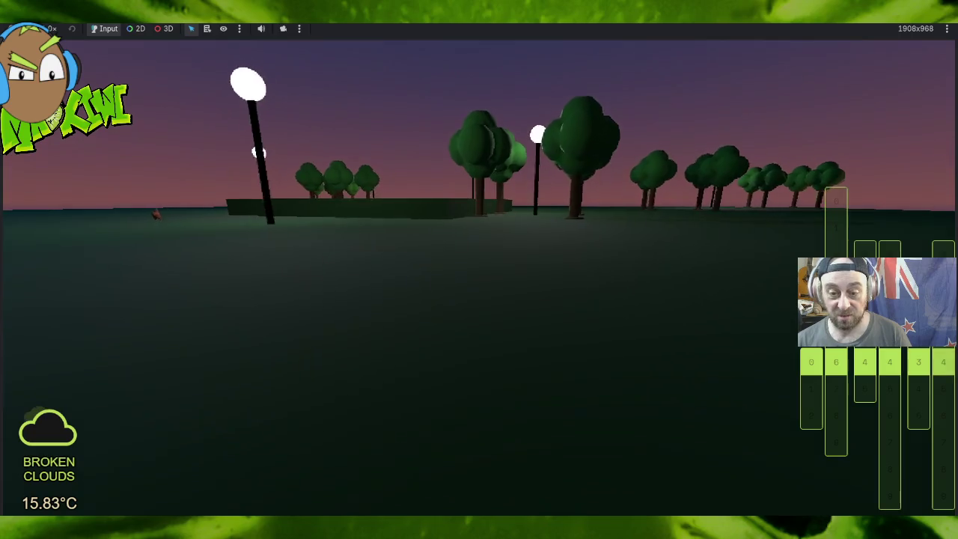
{"action": "key", "text": "w"}
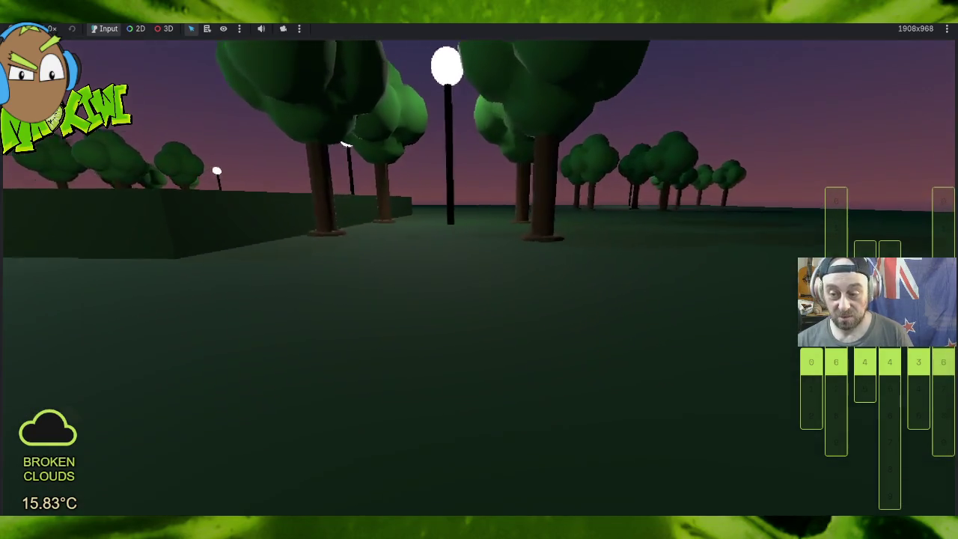
{"action": "key", "text": "w"}
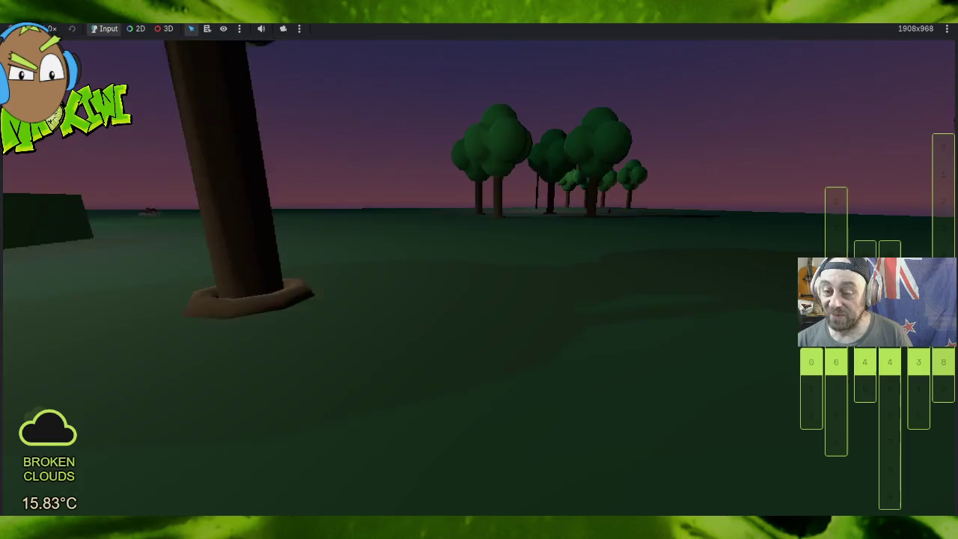
{"action": "key", "text": "w"}
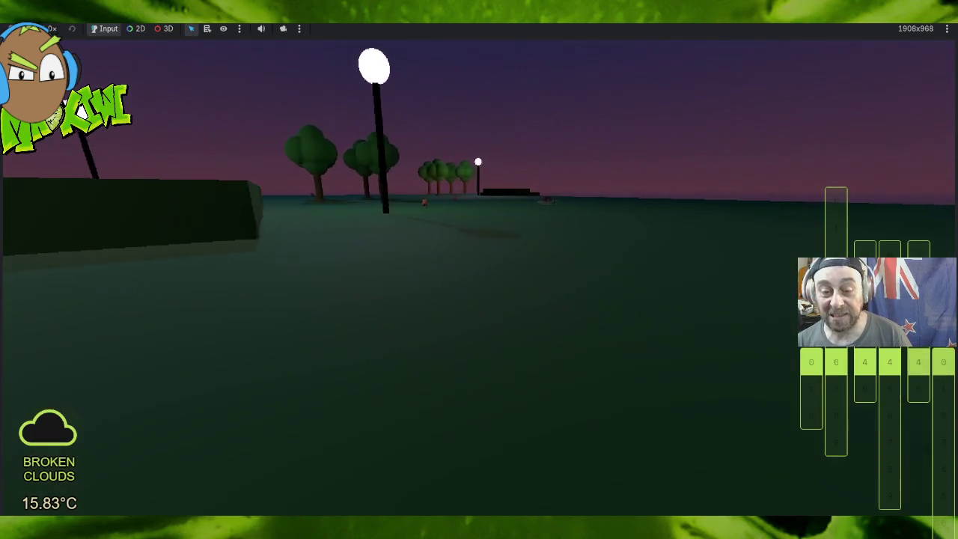
{"action": "key", "text": "w"}
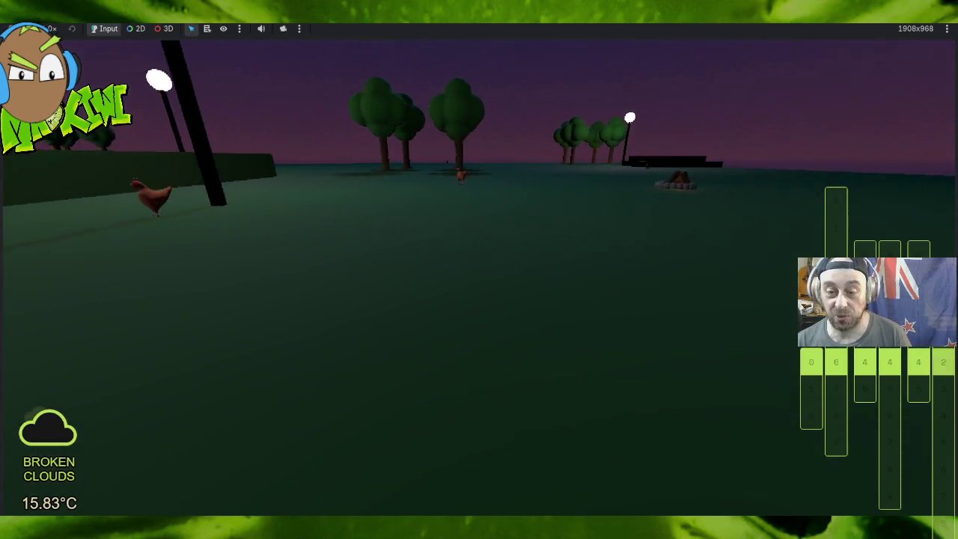
{"action": "key", "text": "w"}
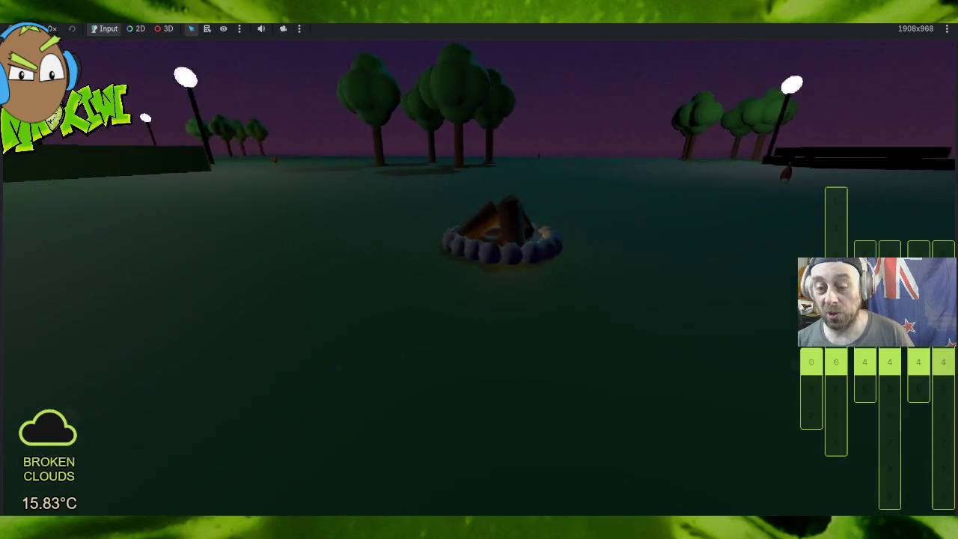
{"action": "key", "text": "a"}
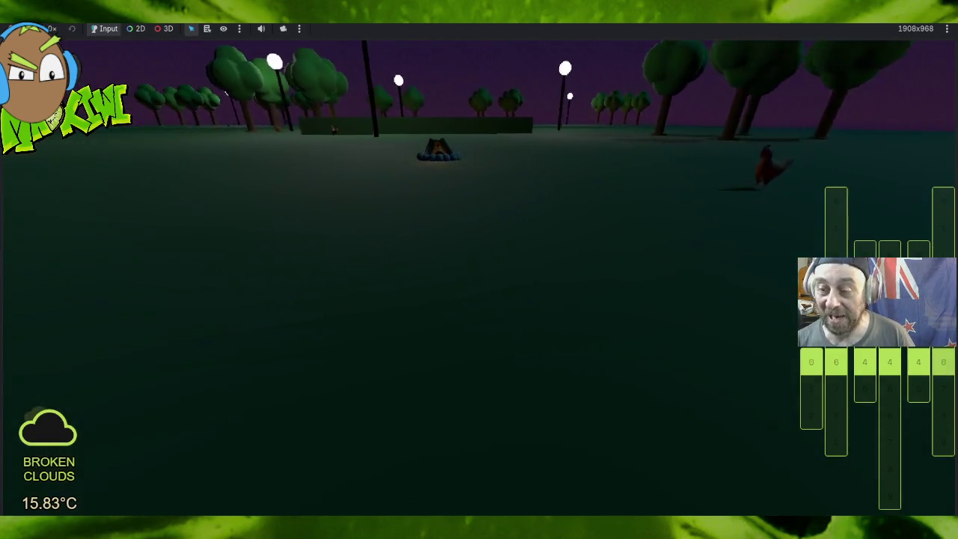
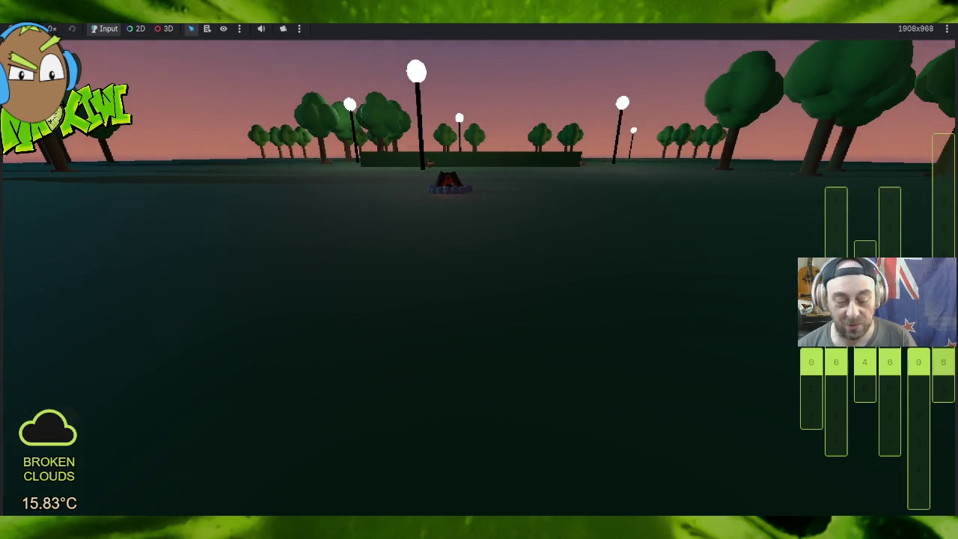
Step: Stop the running game and select the end of the idle state code in chicken.gd
{"action": "key", "text": "F8"}
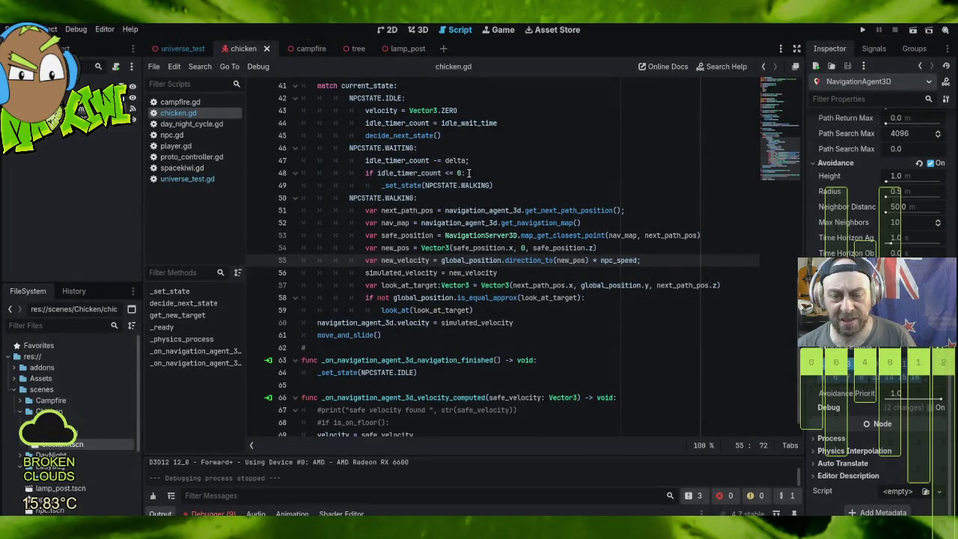
{"action": "scroll", "coordinate": [490, 136], "scroll_direction": "up", "scroll_amount": 1}
{"action": "mouse_move", "coordinate": [458, 148]}
{"action": "left_mouse_down"}
{"action": "mouse_move", "coordinate": [524, 173]}
{"action": "mouse_move", "coordinate": [565, 173]}
{"action": "left_mouse_up"}
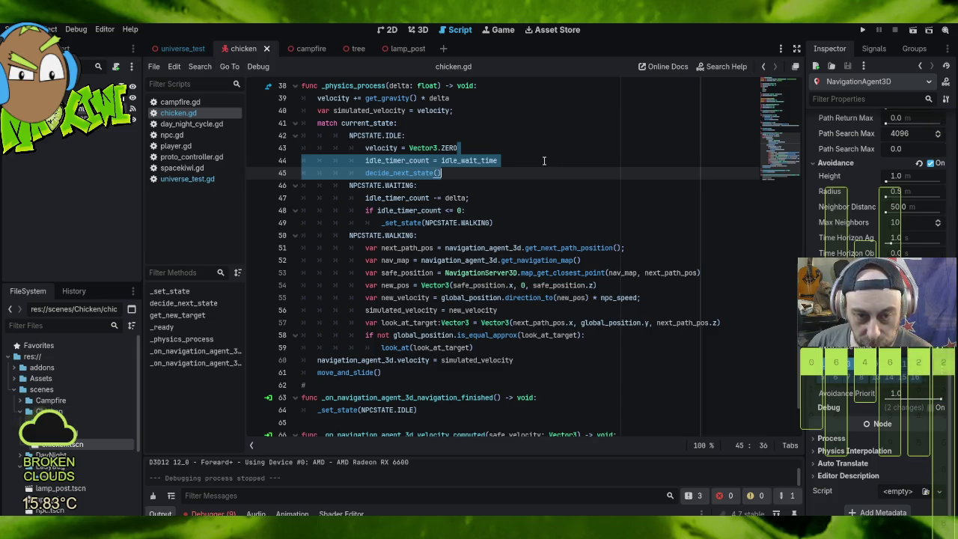
{"action": "scroll", "coordinate": [544, 160], "scroll_direction": "up", "scroll_amount": 6}
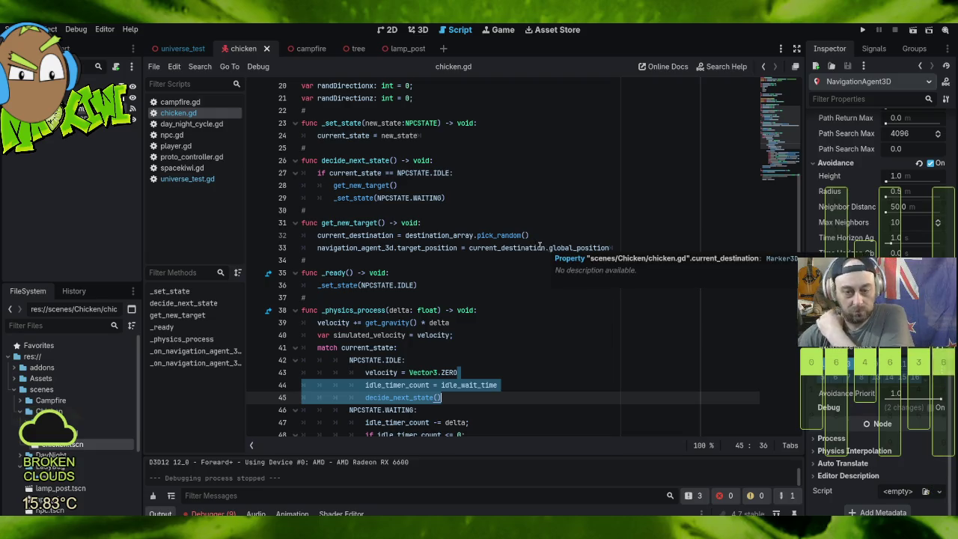
{"action": "scroll", "coordinate": [517, 265], "scroll_direction": "down", "scroll_amount": 3}
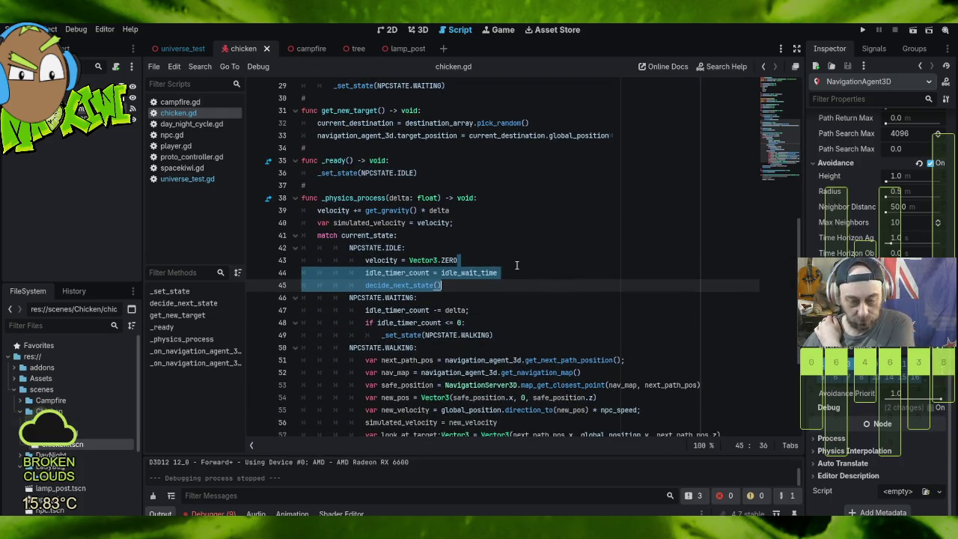
Step: Comment out the decide_next_state() call and add a new line after the idle timer reset
{"action": "left_click", "coordinate": [470, 285]}
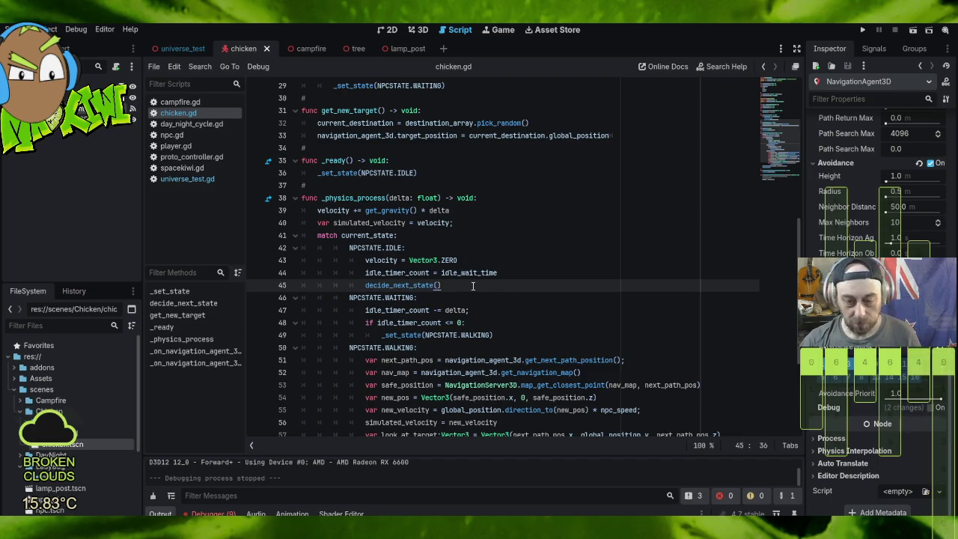
{"action": "key", "text": "ctrl+k"}
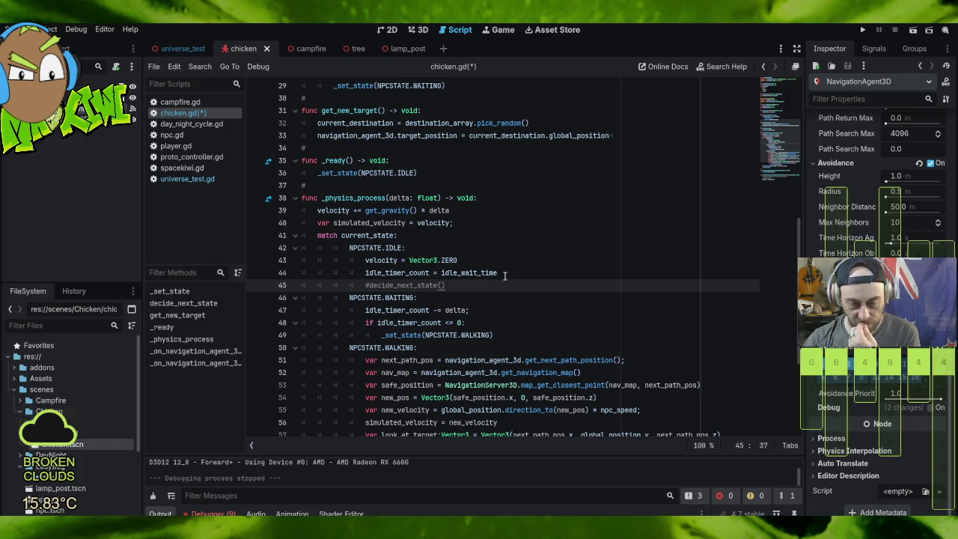
{"action": "left_click", "coordinate": [508, 274]}
{"action": "key", "text": "Return"}
{"action": "key", "text": "Return"}
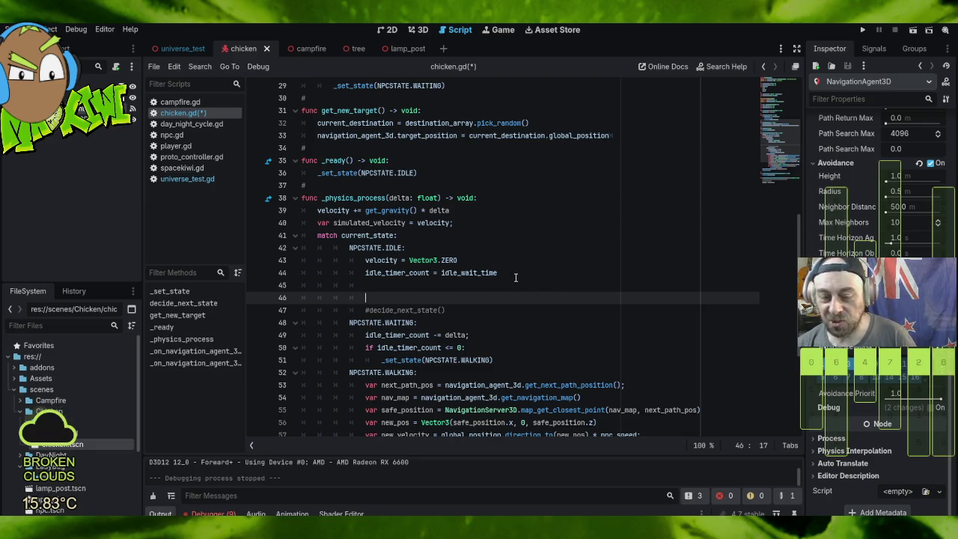
Step: Check the NPCSTATE enum's IDLE and WAITING entries, then return to the idle branch
{"action": "left_click", "coordinate": [539, 271]}
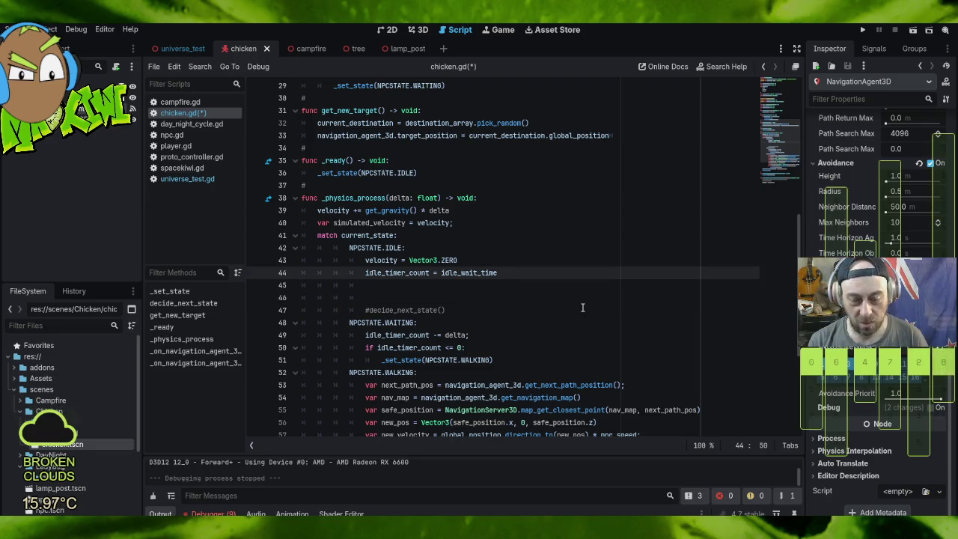
{"action": "scroll", "coordinate": [582, 307], "scroll_direction": "up", "scroll_amount": 7}
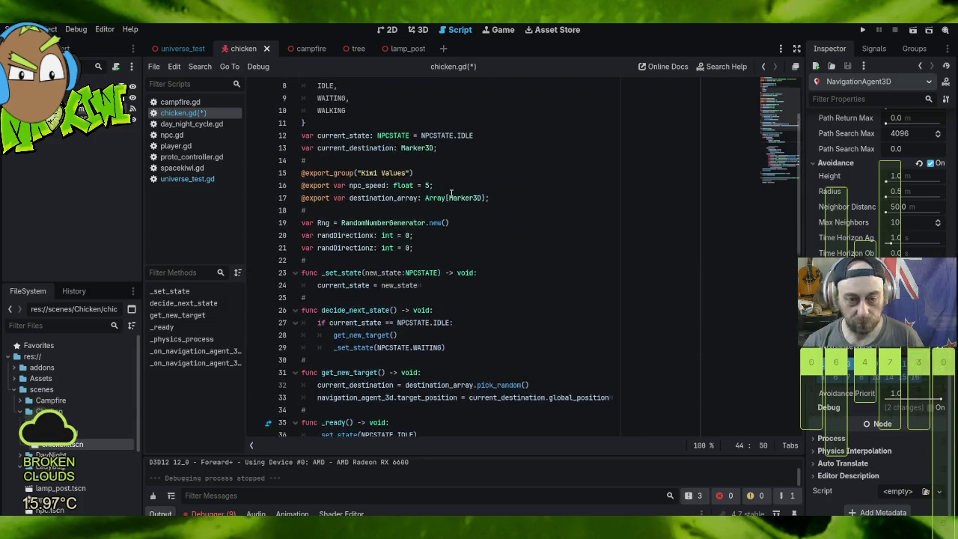
{"action": "scroll", "coordinate": [452, 192], "scroll_direction": "up", "scroll_amount": 3}
{"action": "left_click", "coordinate": [344, 174]}
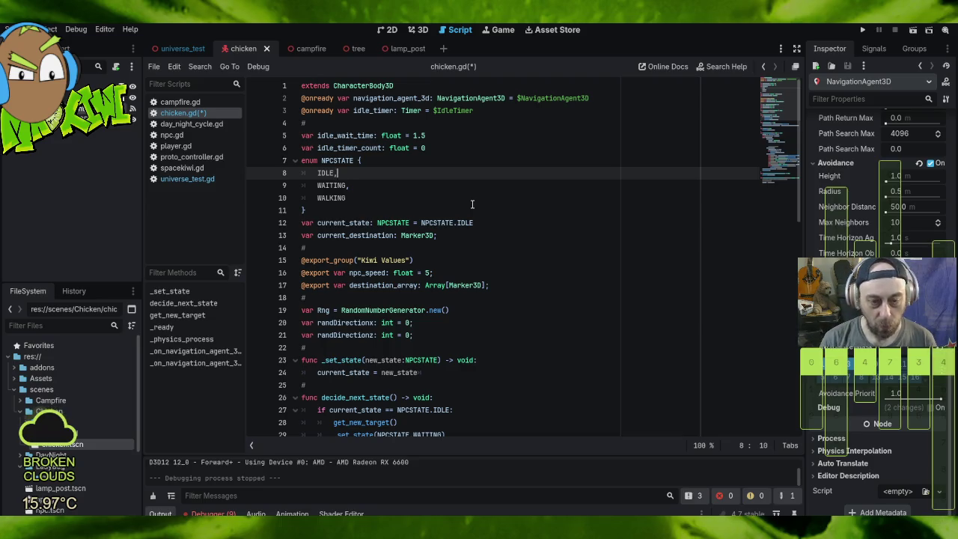
{"action": "key", "text": "Down"}
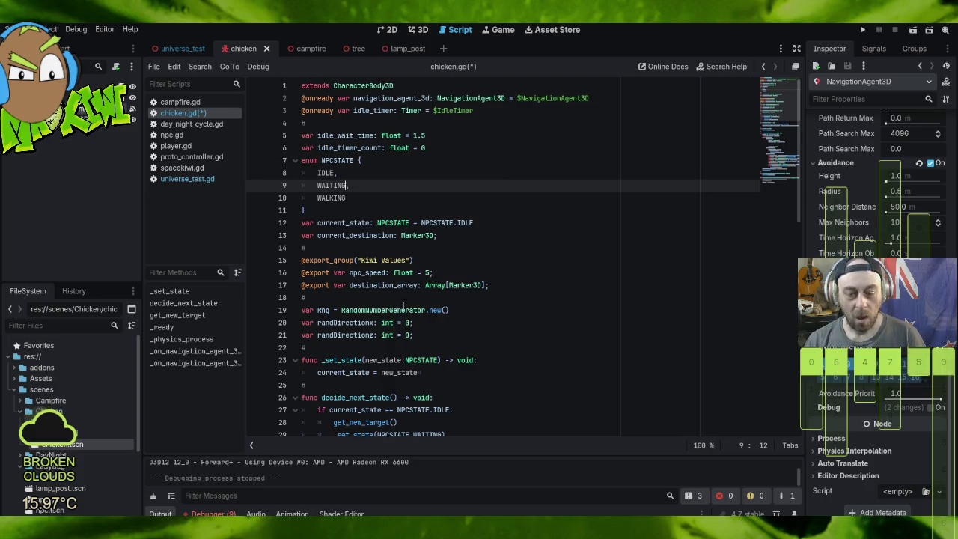
{"action": "scroll", "coordinate": [329, 314], "scroll_direction": "down", "scroll_amount": 7}
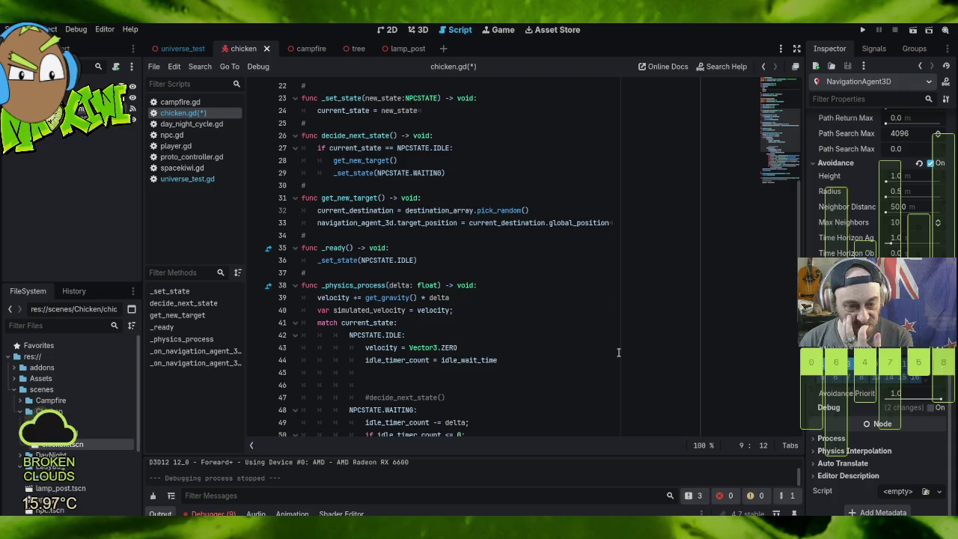
{"action": "scroll", "coordinate": [618, 352], "scroll_direction": "down", "scroll_amount": 1}
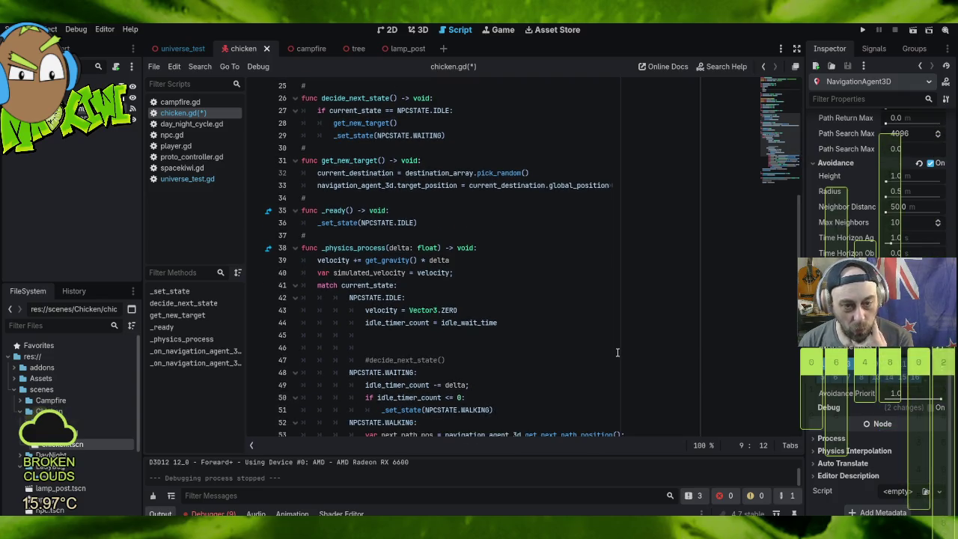
{"action": "scroll", "coordinate": [618, 352], "scroll_direction": "down", "scroll_amount": 3}
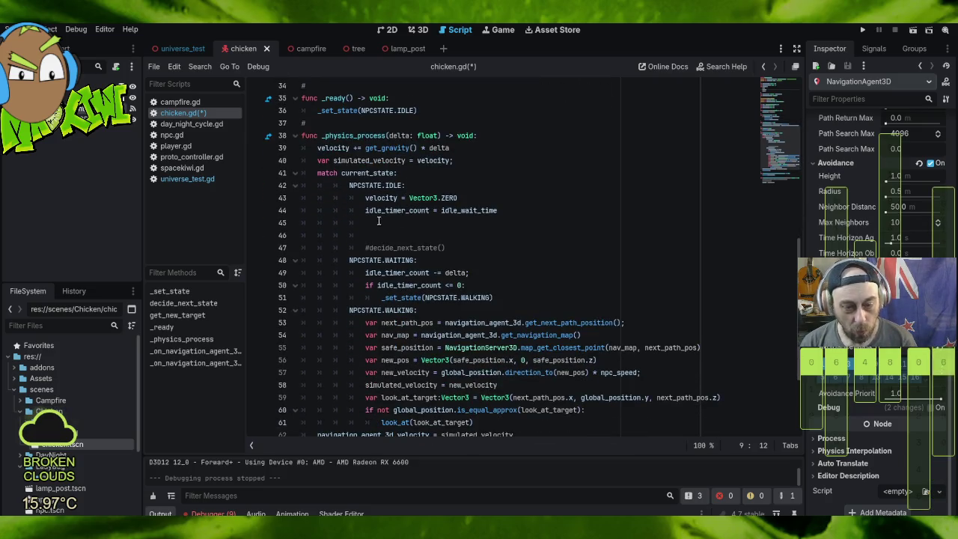
Step: Type 'var chancetotravel = Rng.randf()' in the idle branch, accepting the randf autocomplete
{"action": "left_click", "coordinate": [625, 222]}
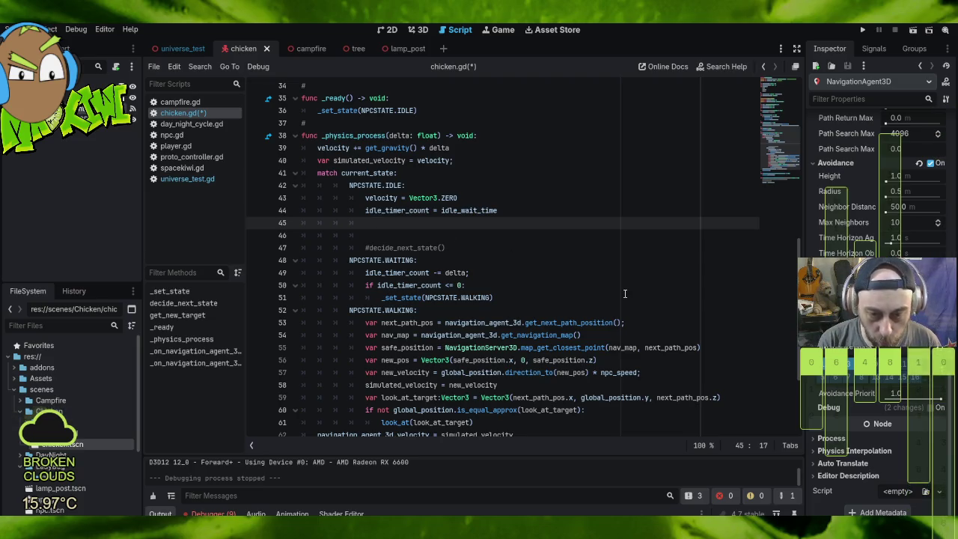
{"action": "type", "text": "va"}
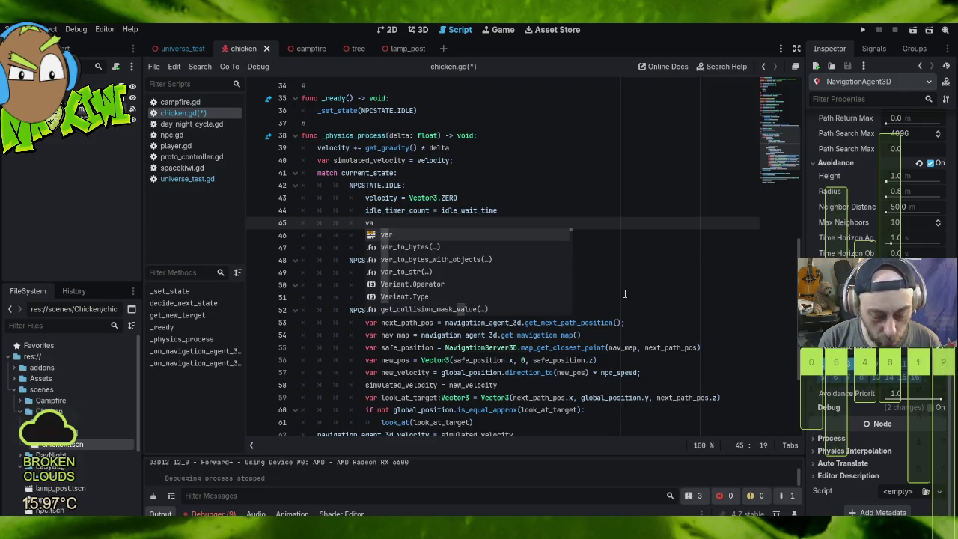
{"action": "type", "text": "r chanceto"}
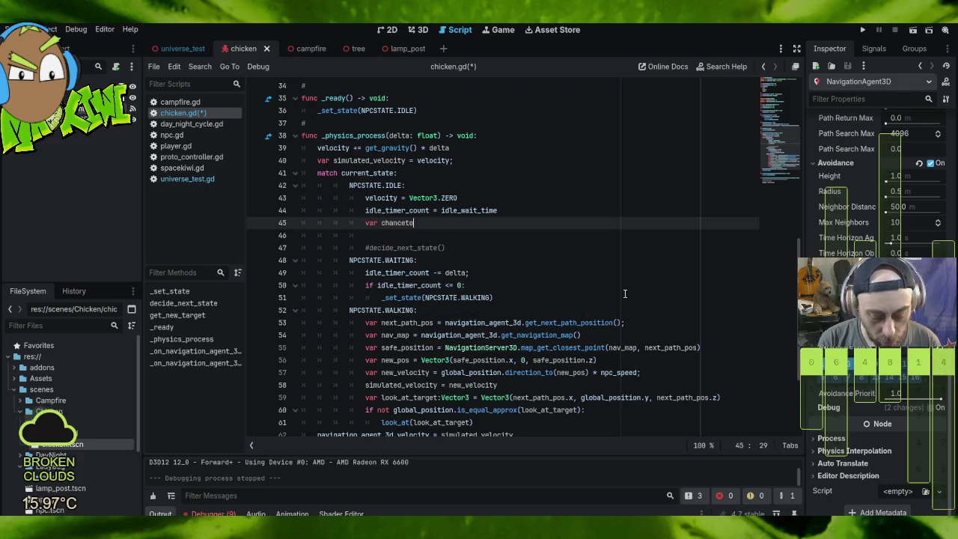
{"action": "type", "text": "go"}
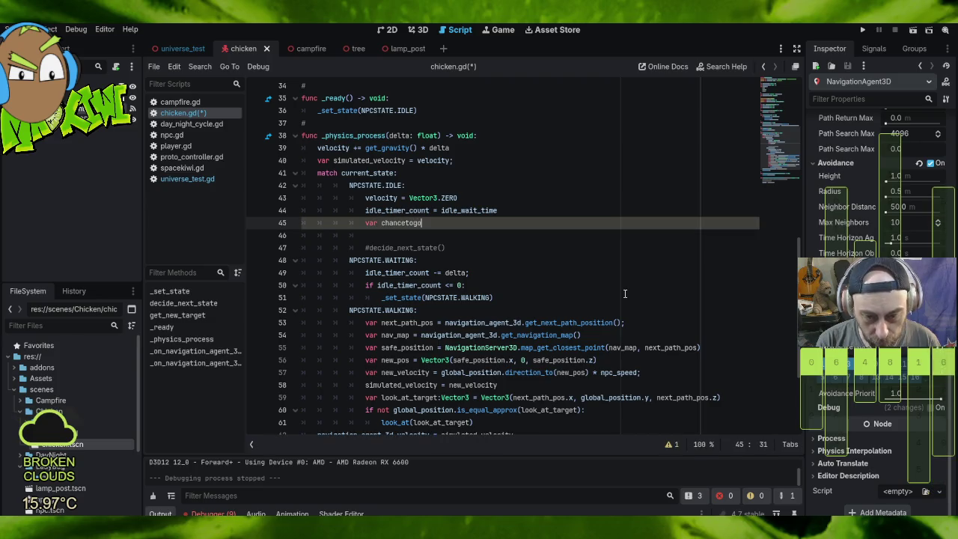
{"action": "key", "text": "BackSpace"}
{"action": "key", "text": "BackSpace"}
{"action": "type", "text": "travel"}
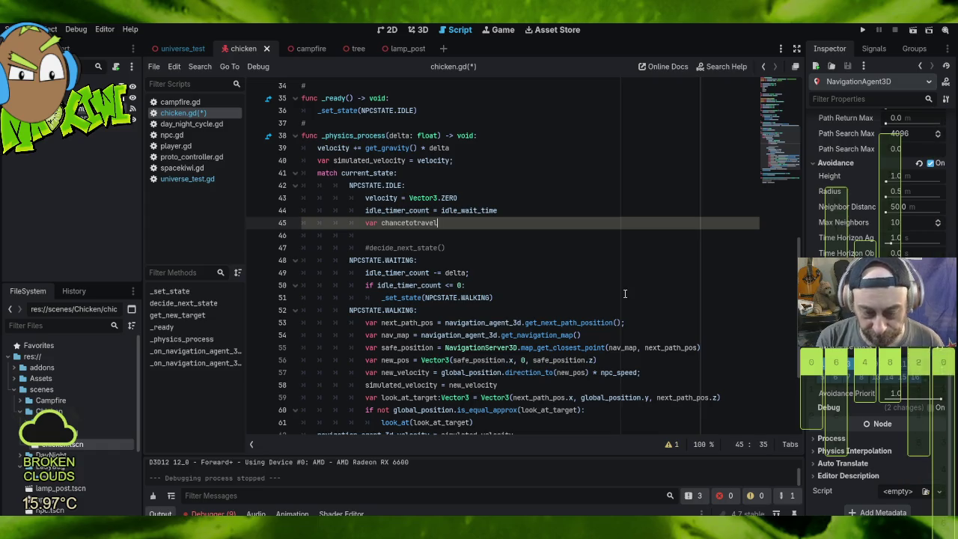
{"action": "type", "text": " = R"}
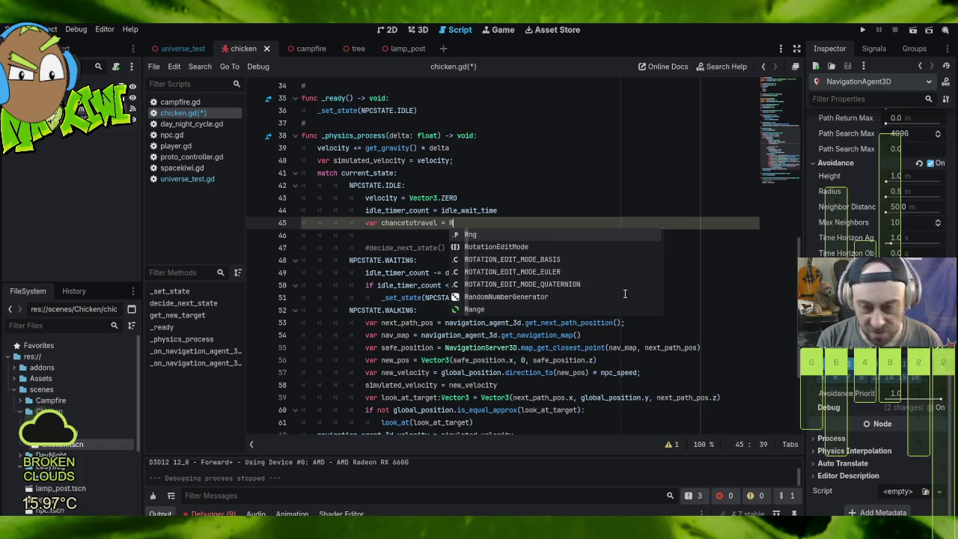
{"action": "type", "text": "ng.ran"}
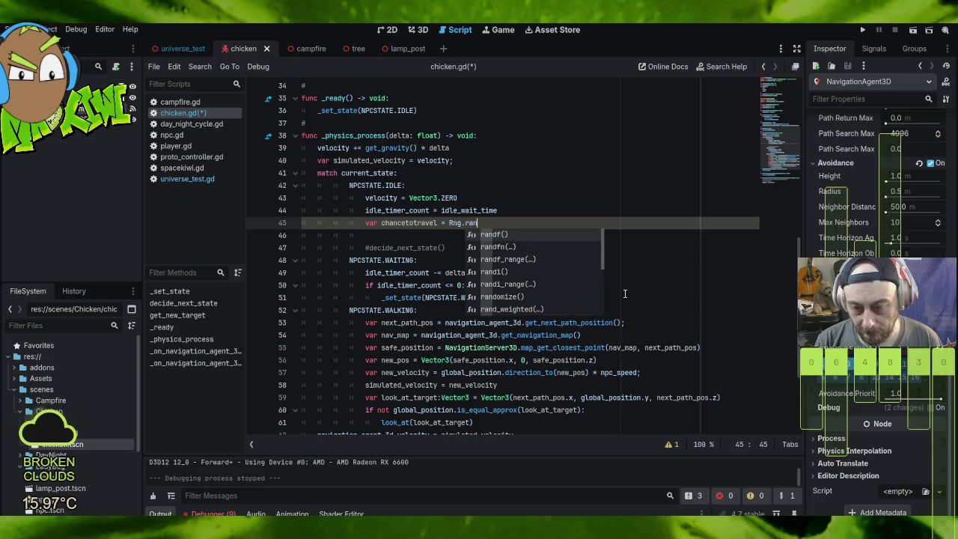
{"action": "key", "text": "Return"}
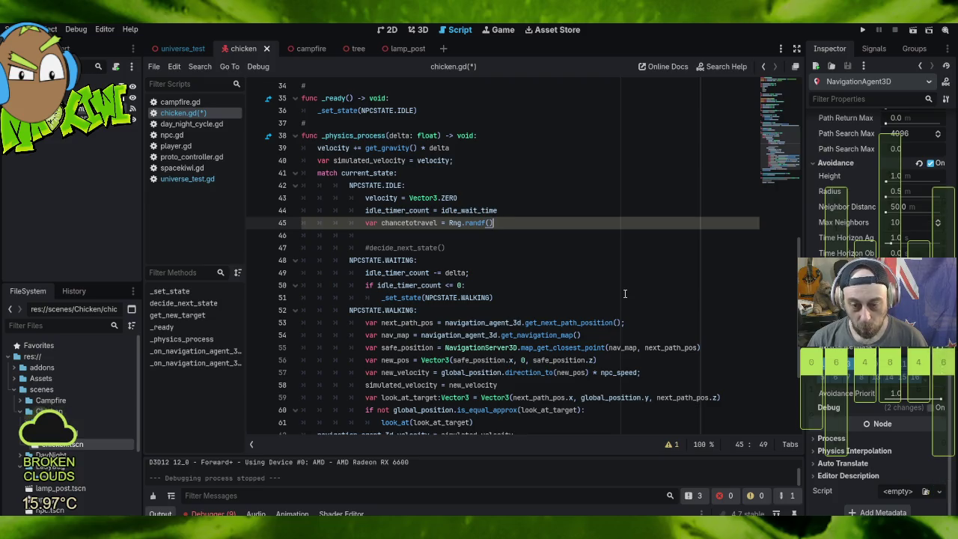
Step: Remove the 100 argument from randf() to clear the error, then start a new line
{"action": "key", "text": "Left"}
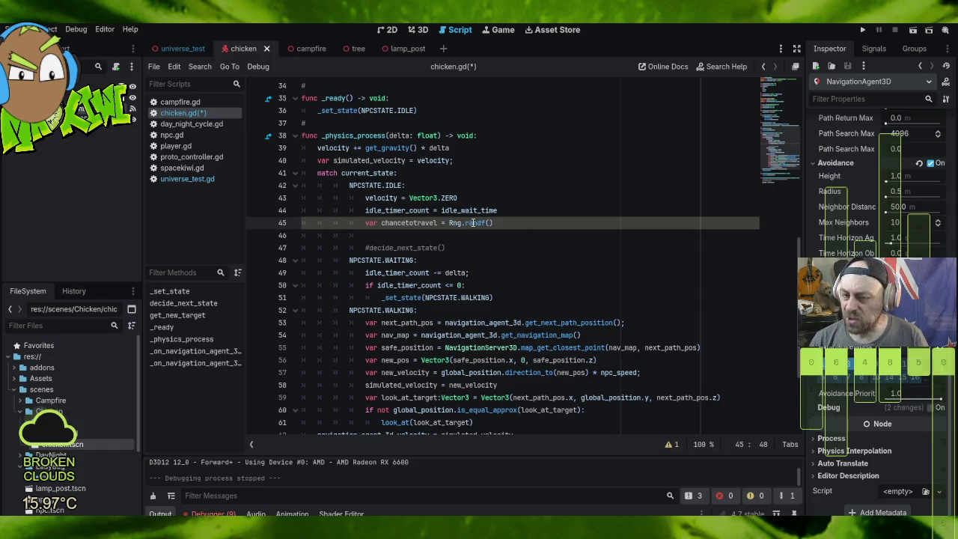
{"action": "mouse_move", "coordinate": [473, 223]}
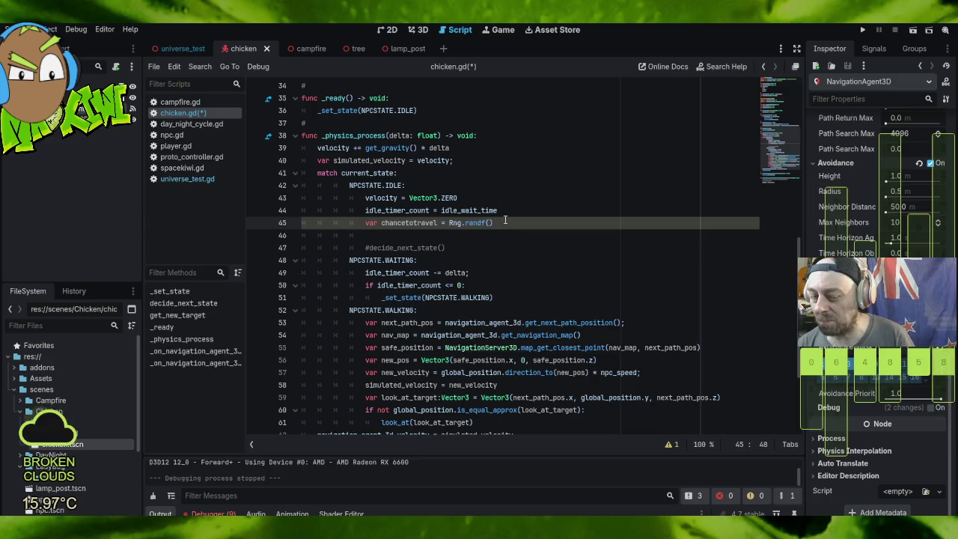
{"action": "type", "text": "100"}
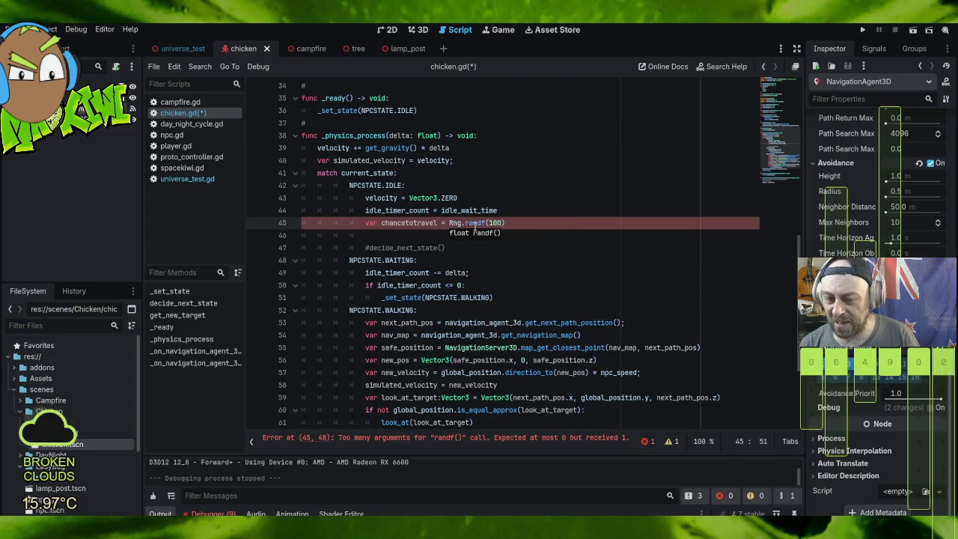
{"action": "key", "text": "BackSpace"}
{"action": "key", "text": "BackSpace"}
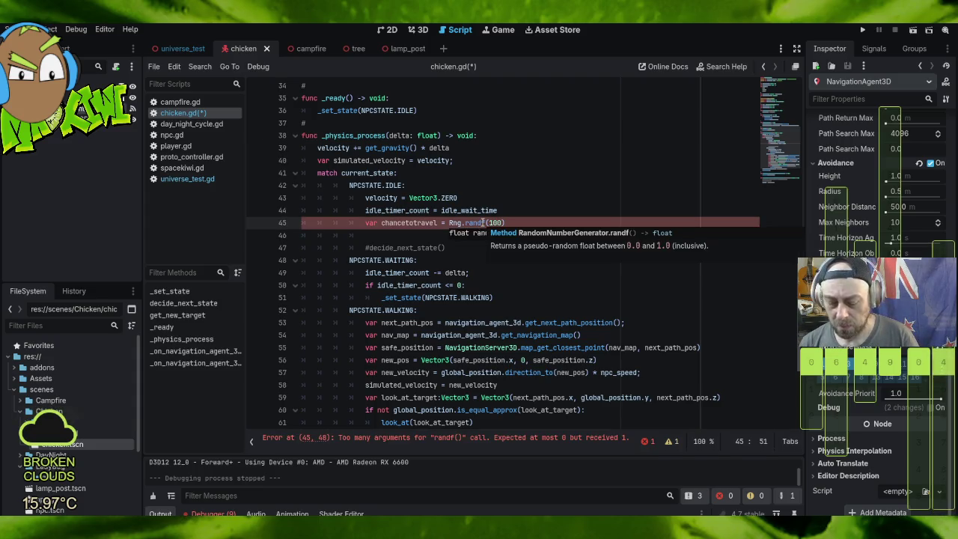
{"action": "key", "text": "BackSpace"}
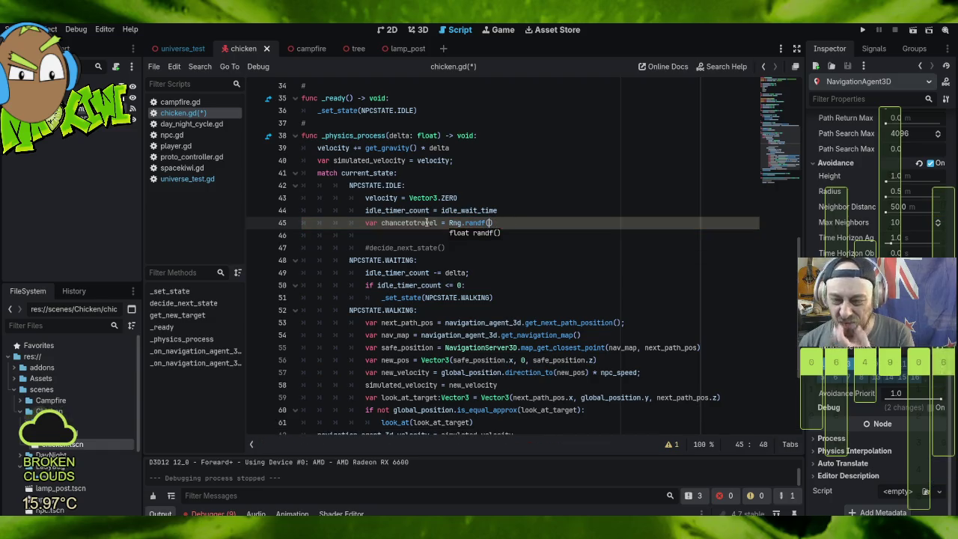
{"action": "key", "text": "End"}
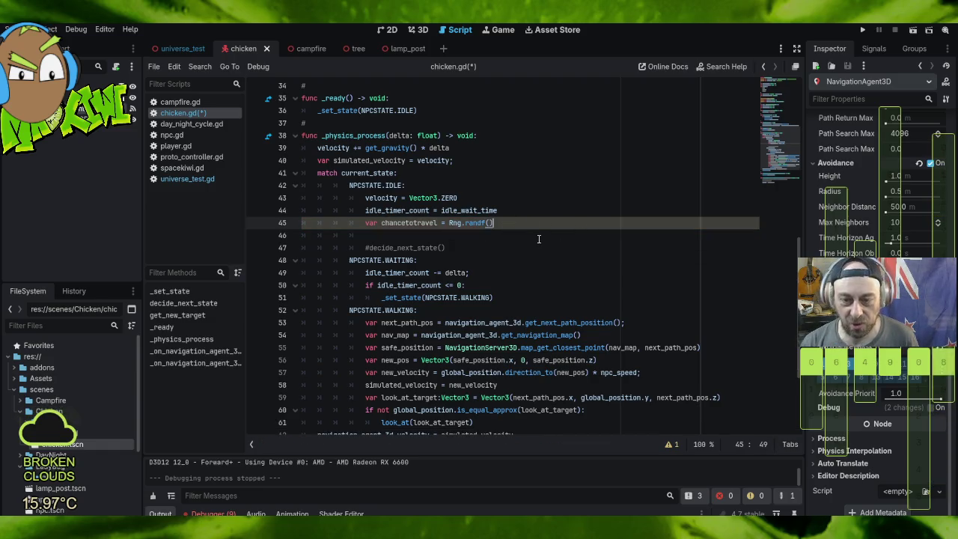
{"action": "key", "text": "Return"}
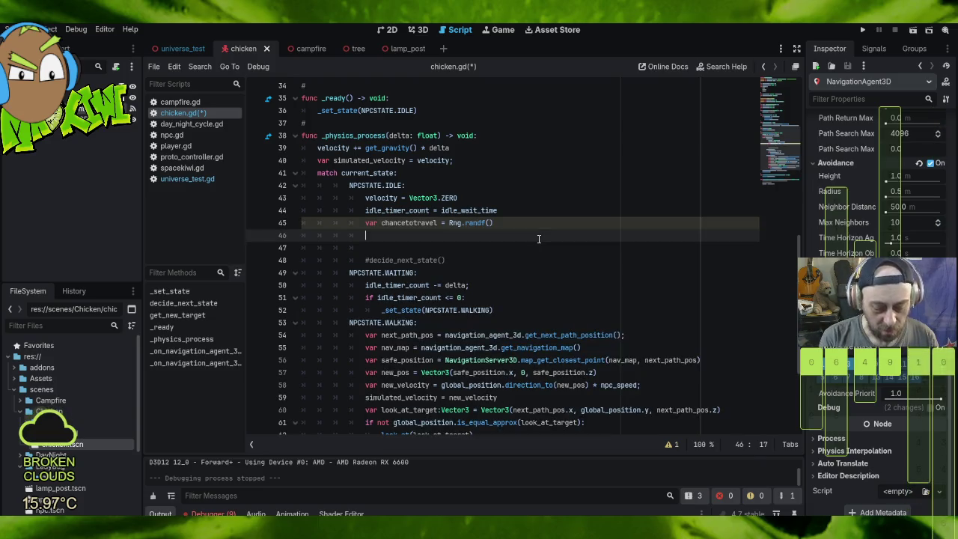
Step: Add 'if chancetotravel >= 0.99:' with a print("we move. k?") line beneath it
{"action": "type", "text": "if chatnc"}
{"action": "key", "text": "Return"}
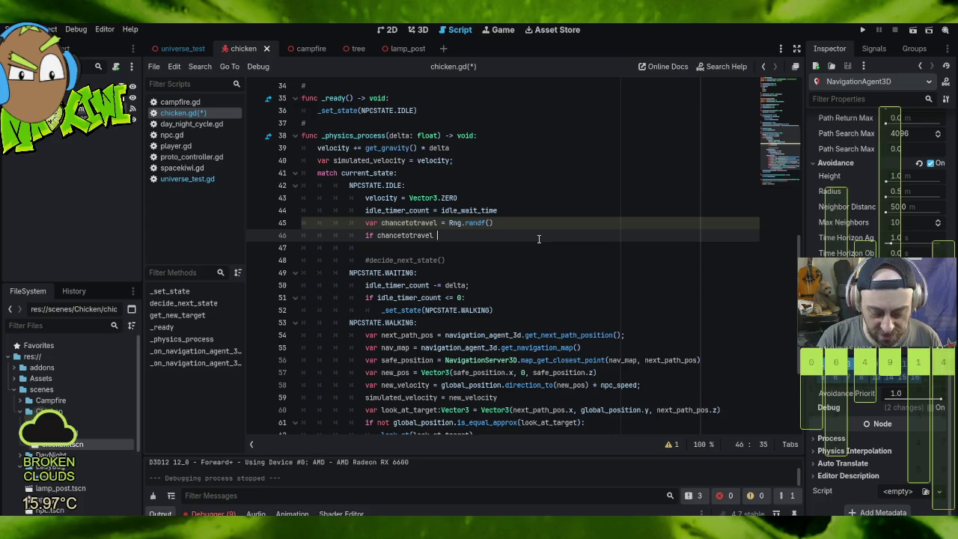
{"action": "type", "text": ">="}
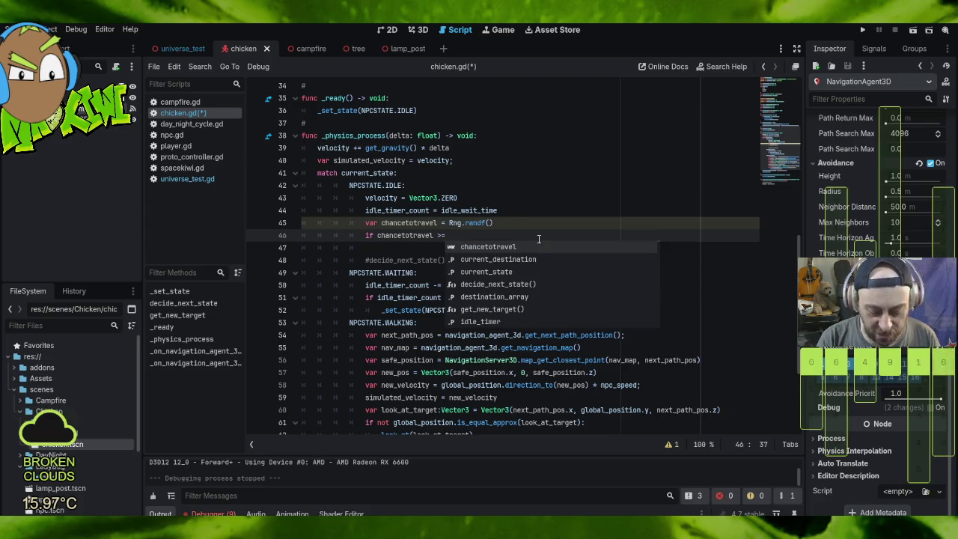
{"action": "type", "text": " 0.99"}
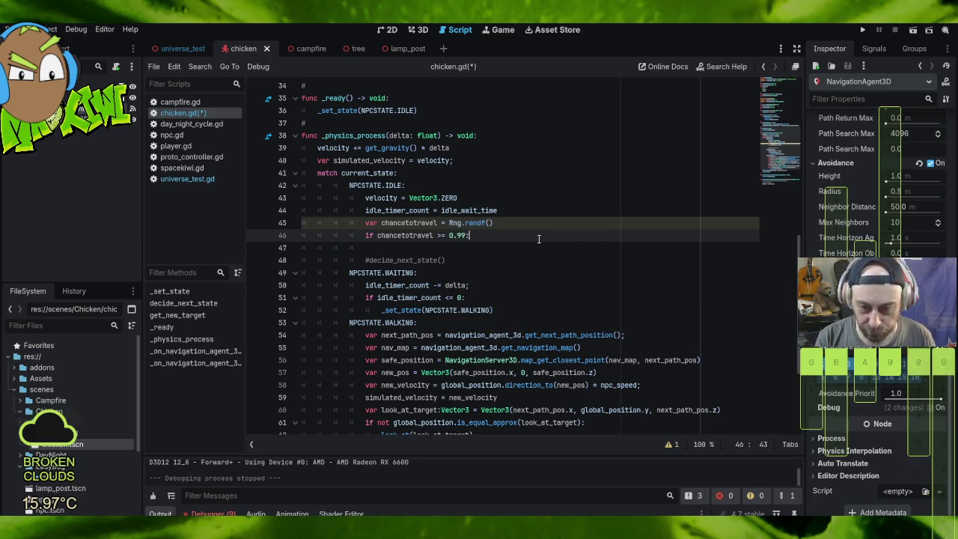
{"action": "type", "text": ":"}
{"action": "key", "text": "Return"}
{"action": "type", "text": "print()"}
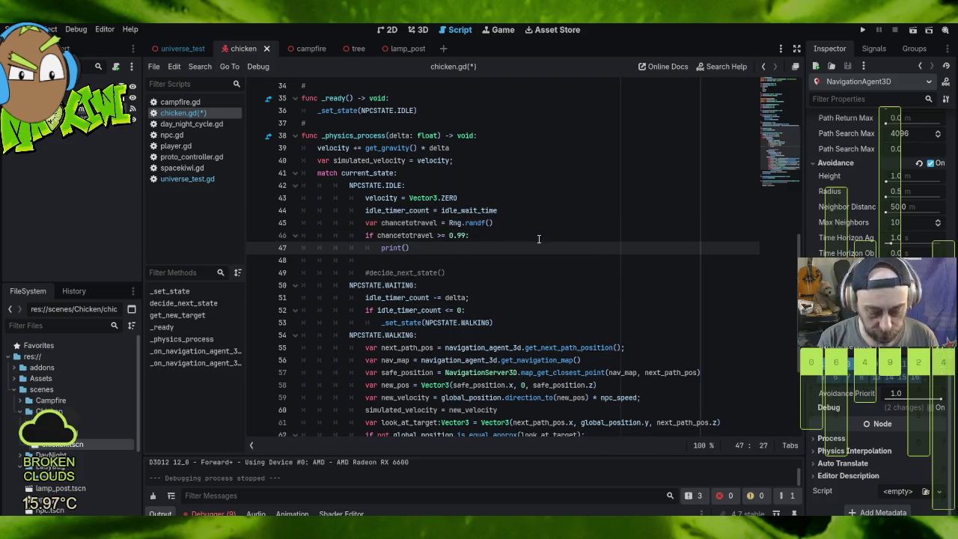
{"action": "type", "text": "\"we move"}
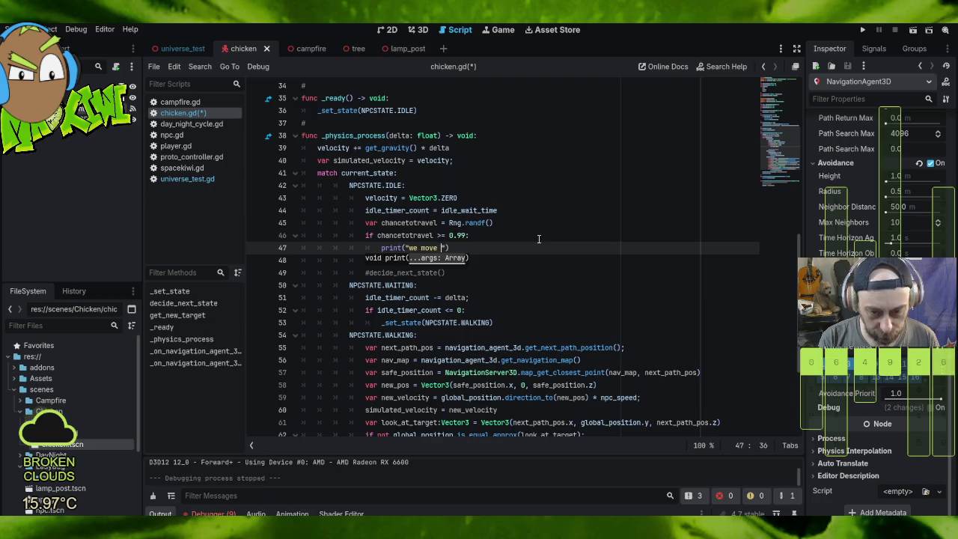
{"action": "type", "text": ". k?"}
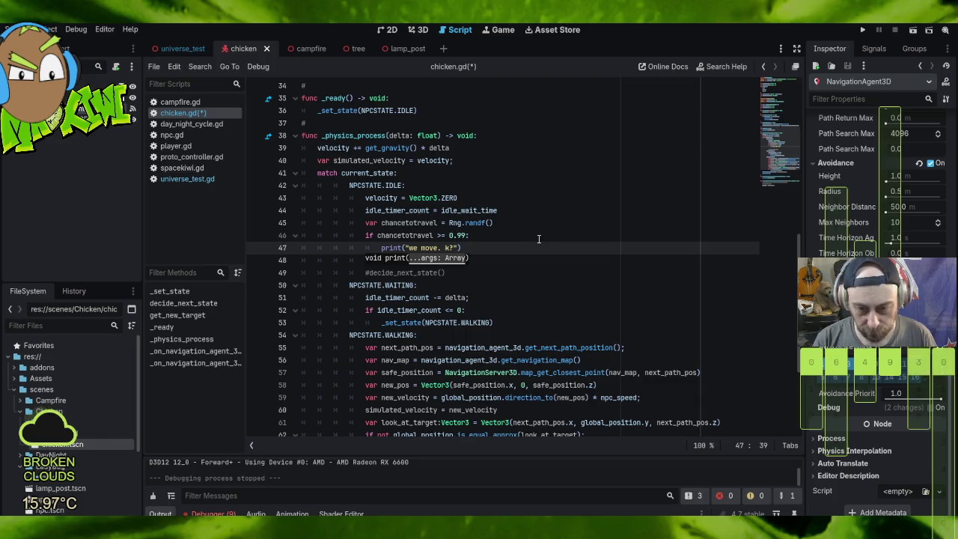
{"action": "left_click", "coordinate": [512, 173]}
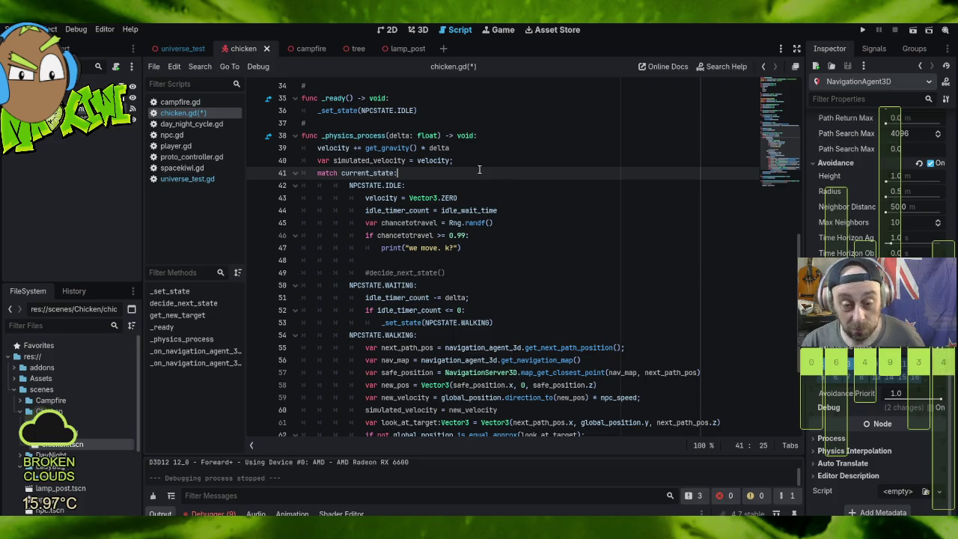
{"action": "left_click", "coordinate": [546, 246]}
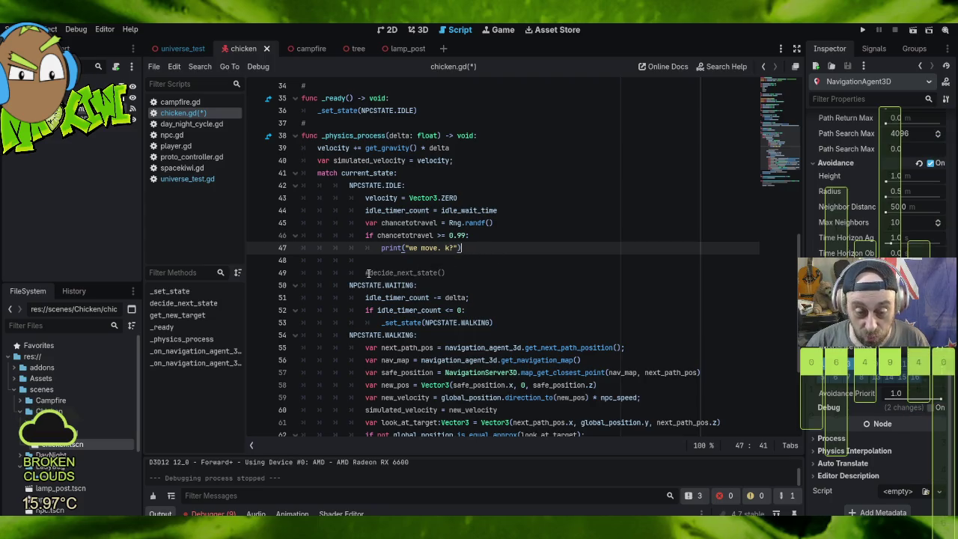
Step: Indent and uncomment decide_next_state() under the condition, removing the blank line and trailing whitespace
{"action": "left_click", "coordinate": [376, 273]}
{"action": "left_click_drag", "start_coordinate": [367, 273], "coordinate": [461, 277]}
{"action": "key", "text": "Tab"}
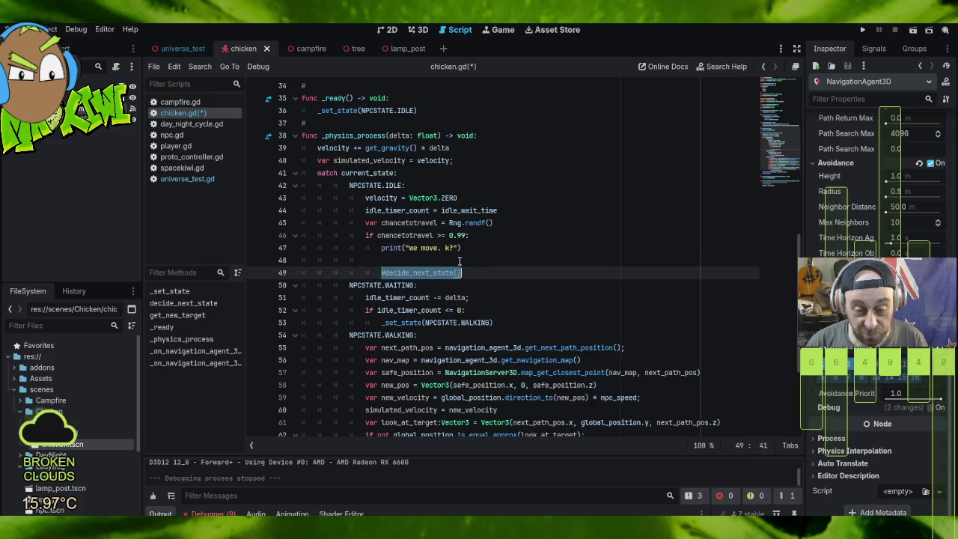
{"action": "left_click", "coordinate": [480, 272]}
{"action": "key", "text": "ctrl+k"}
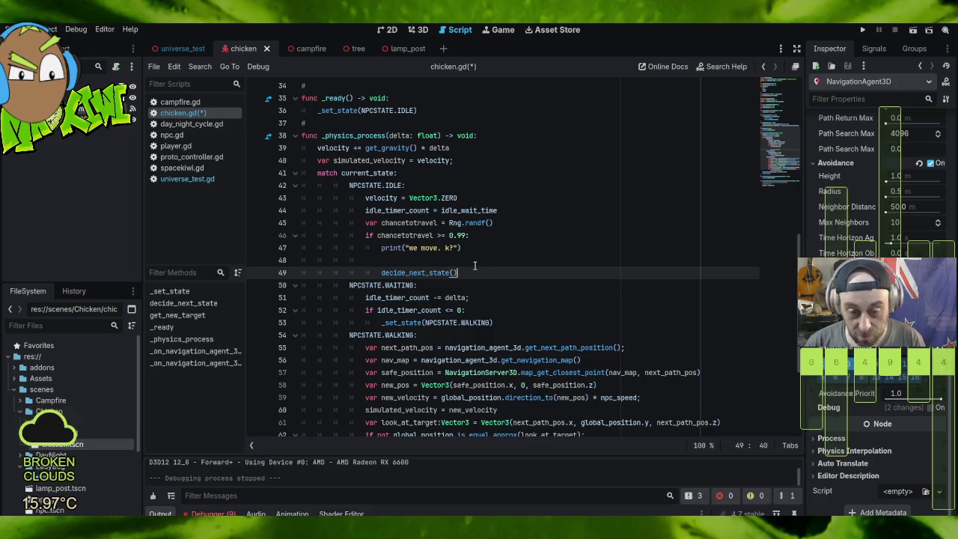
{"action": "left_click", "coordinate": [475, 261]}
{"action": "key", "text": "BackSpace"}
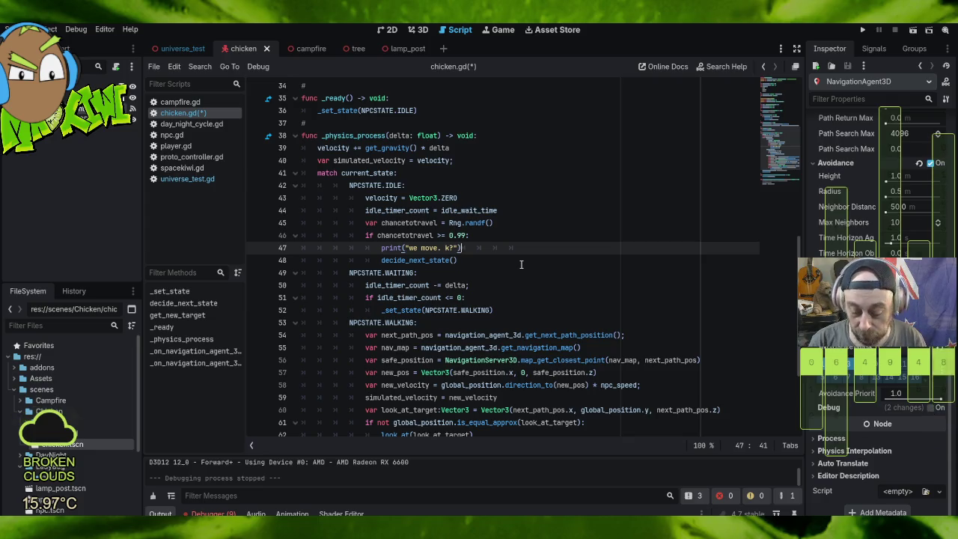
{"action": "key", "text": "shift+End"}
{"action": "key", "text": "Delete"}
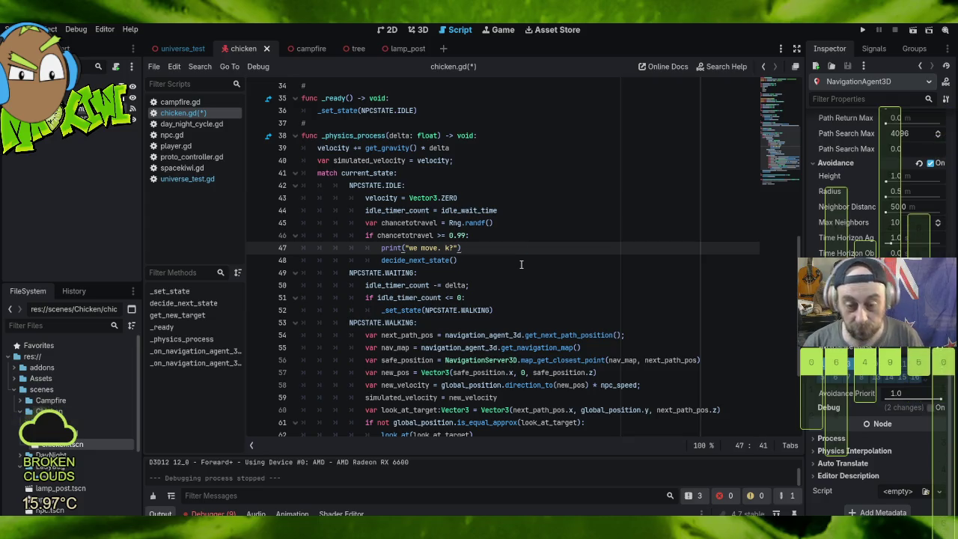
{"action": "left_click", "coordinate": [537, 187]}
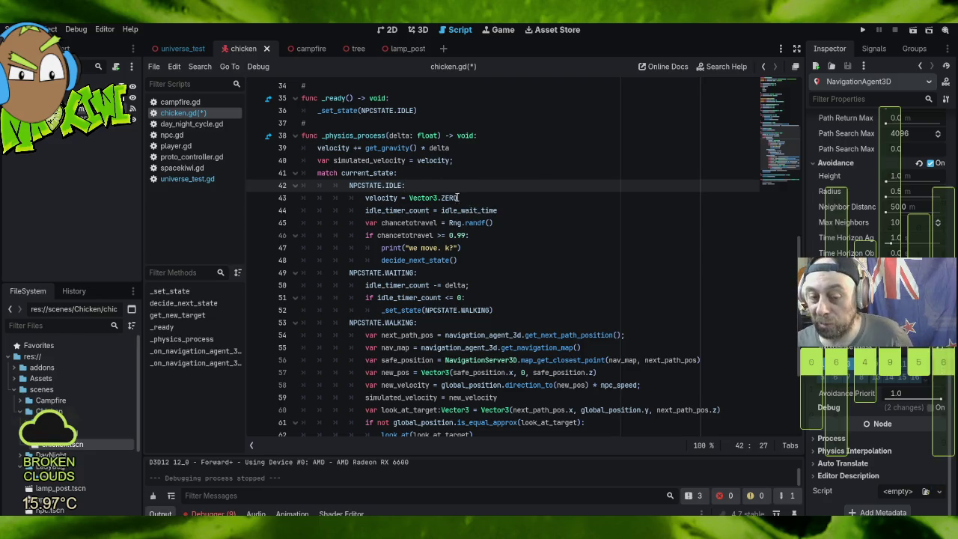
Step: Add the comments '# run the idle animation' and '# choose if we move or not' to the idle branch
{"action": "left_click", "coordinate": [506, 210]}
{"action": "key", "text": "Return"}
{"action": "type", "text": "# "}
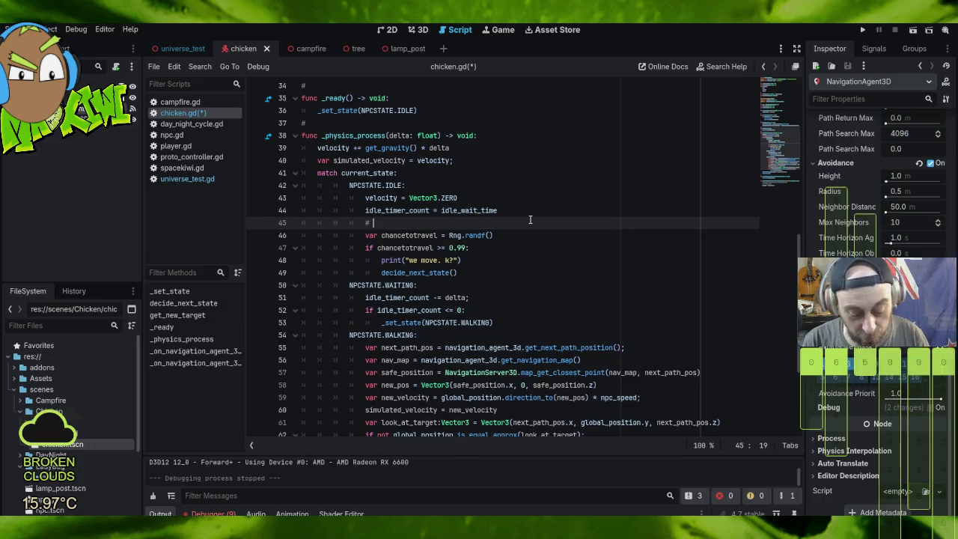
{"action": "type", "text": "run the "}
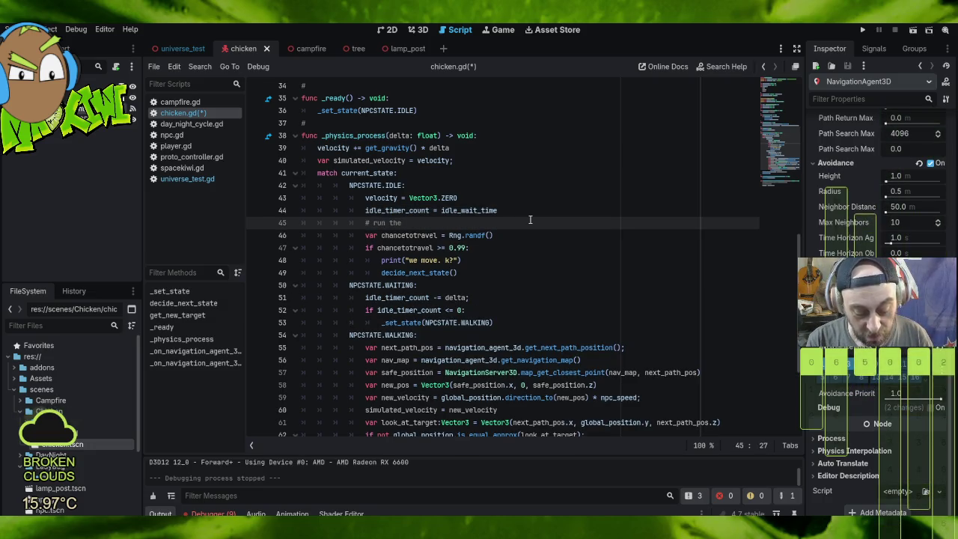
{"action": "type", "text": "idle animation"}
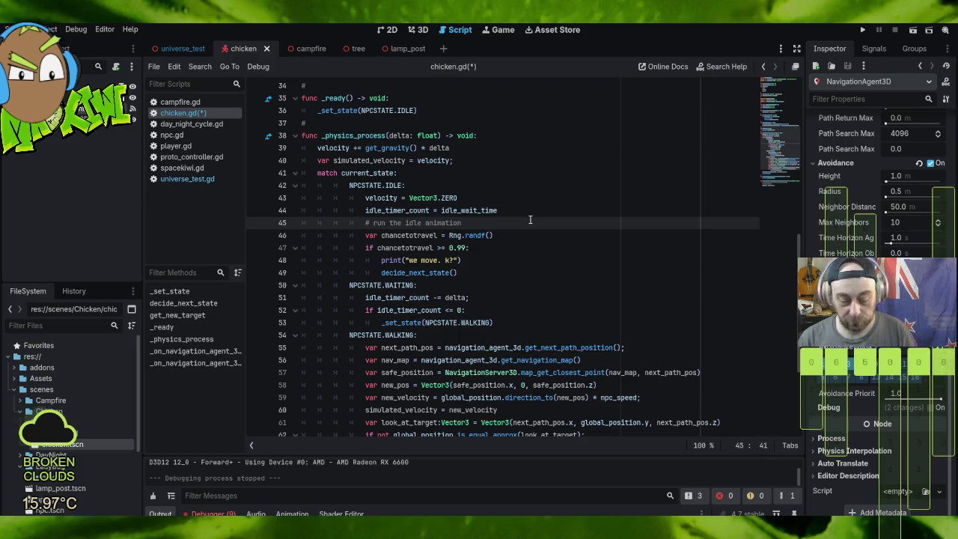
{"action": "key", "text": "Return"}
{"action": "key", "text": "Return"}
{"action": "type", "text": "#"}
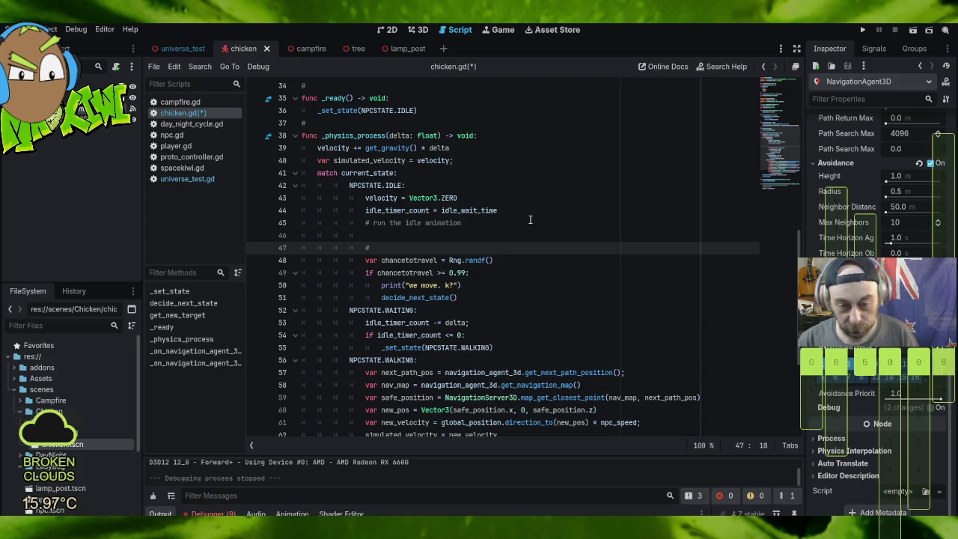
{"action": "type", "text": " choo"}
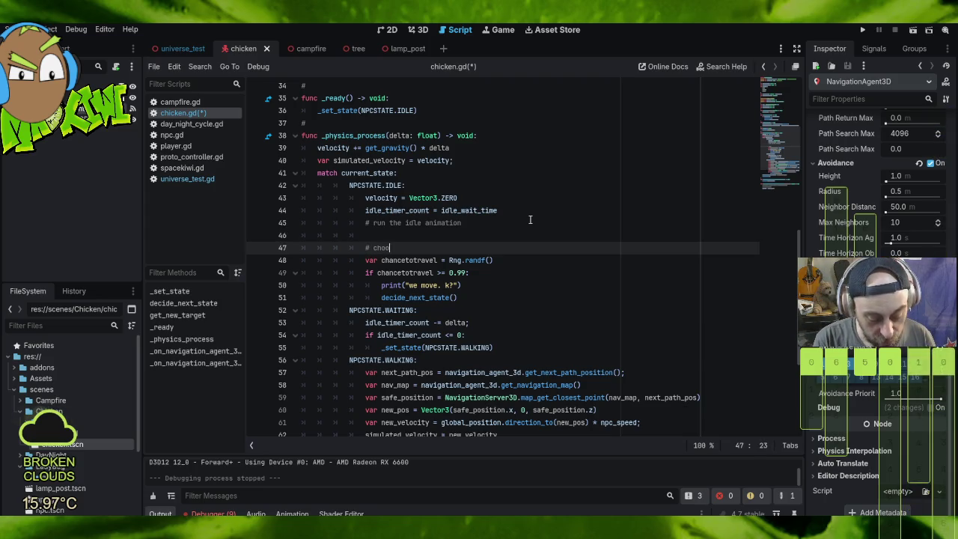
{"action": "type", "text": "se if we mov"}
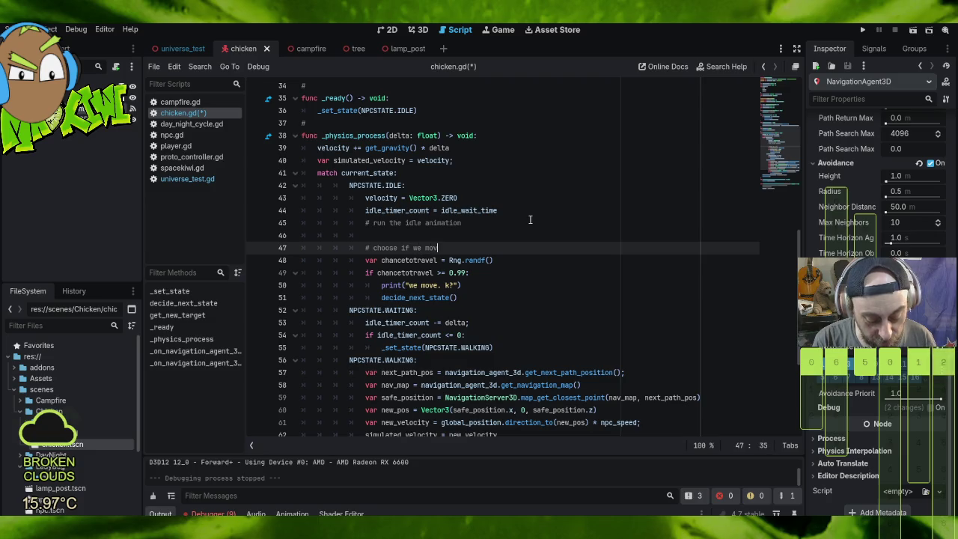
{"action": "type", "text": "e or not"}
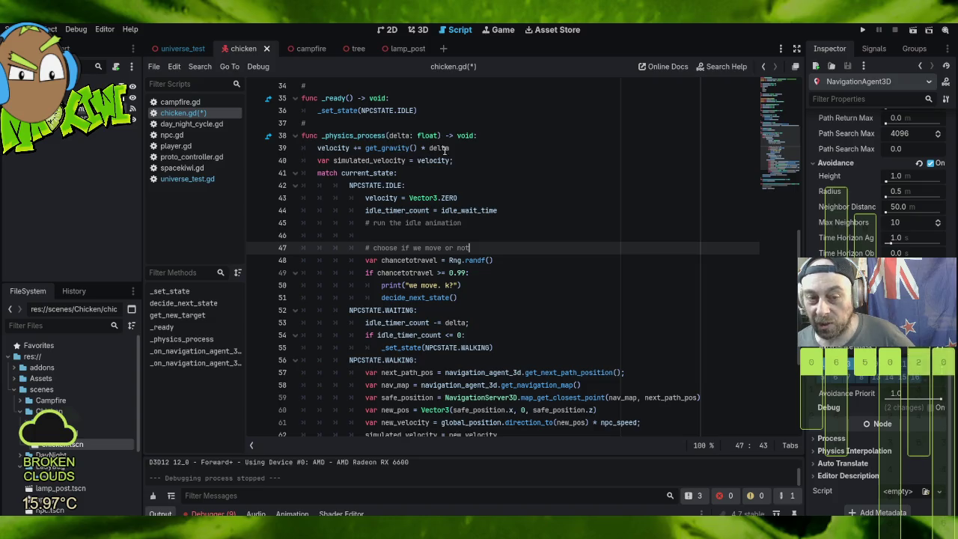
Step: Review the waiting state's timer countdown code and save chicken.gd via Scene > Save
{"action": "scroll", "coordinate": [464, 157], "scroll_direction": "up", "scroll_amount": 2}
{"action": "scroll", "coordinate": [509, 176], "scroll_direction": "up", "scroll_amount": 1}
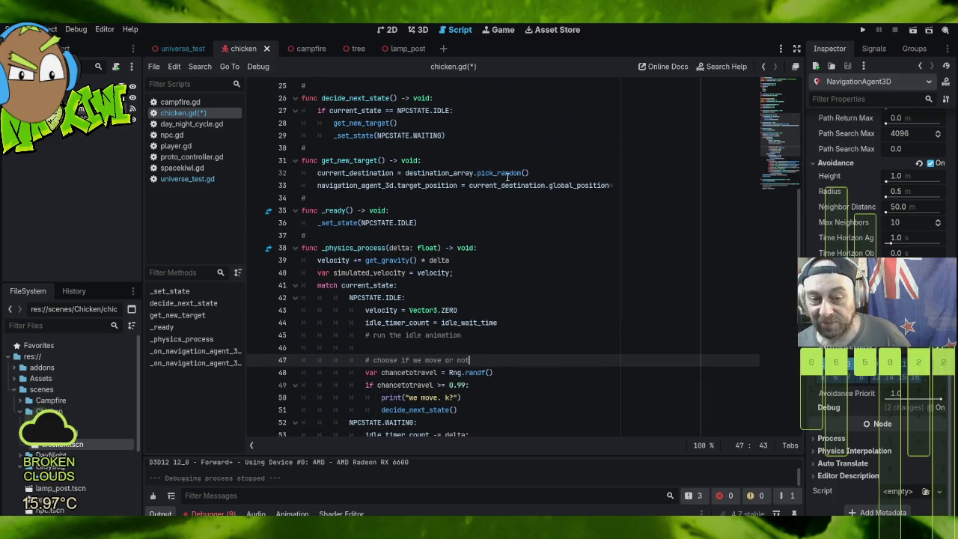
{"action": "scroll", "coordinate": [330, 125], "scroll_direction": "up", "scroll_amount": 1}
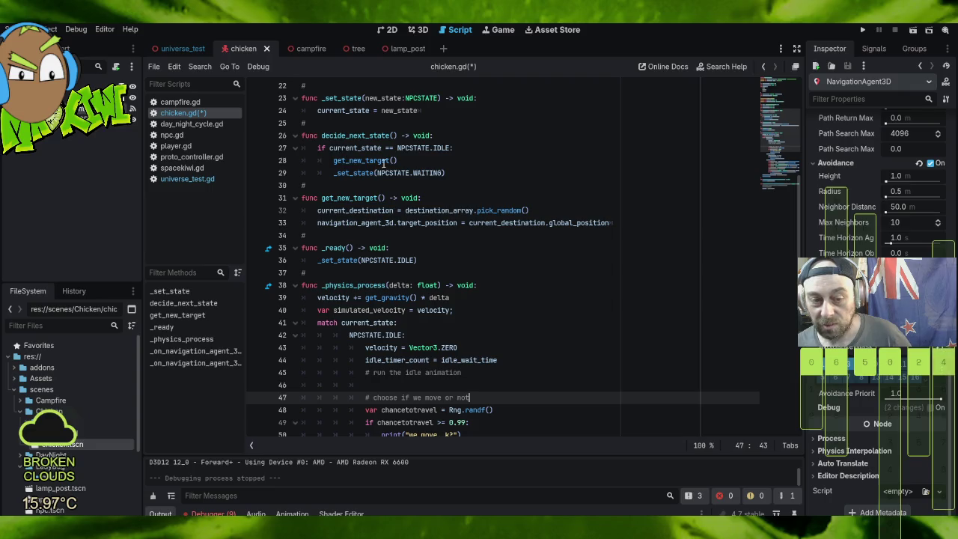
{"action": "scroll", "coordinate": [361, 297], "scroll_direction": "down", "scroll_amount": 5}
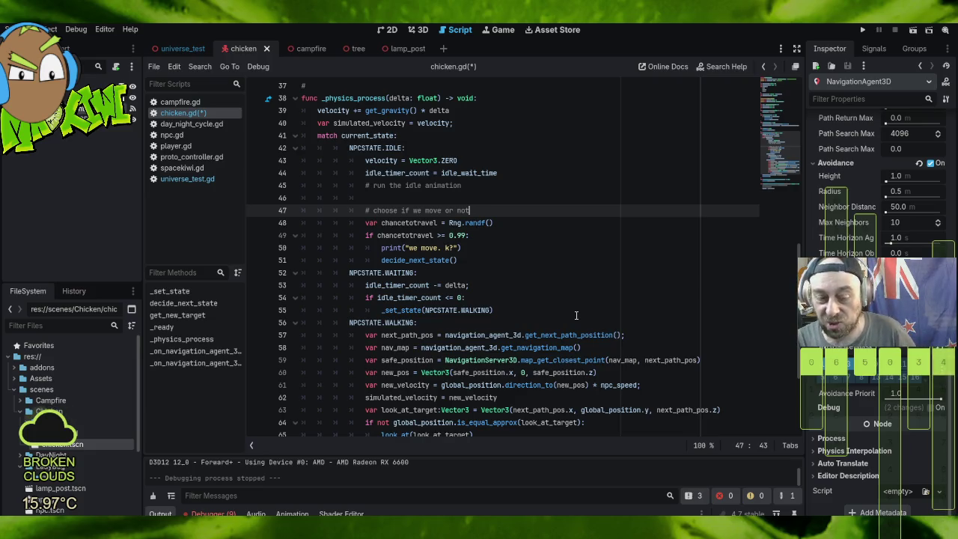
{"action": "left_click", "coordinate": [524, 274]}
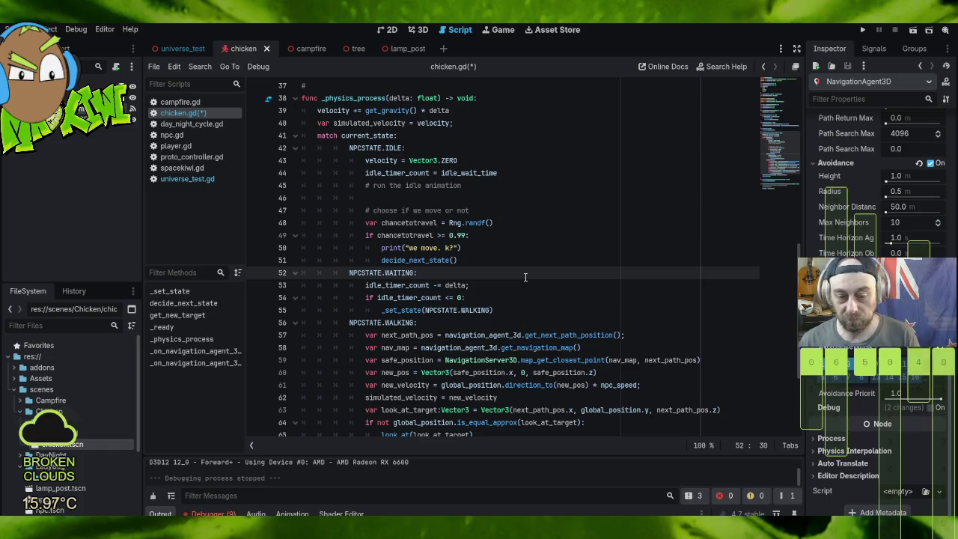
{"action": "mouse_move", "coordinate": [519, 305]}
{"action": "left_mouse_down"}
{"action": "mouse_move", "coordinate": [419, 298]}
{"action": "mouse_move", "coordinate": [299, 272]}
{"action": "mouse_move", "coordinate": [275, 288]}
{"action": "left_mouse_up"}
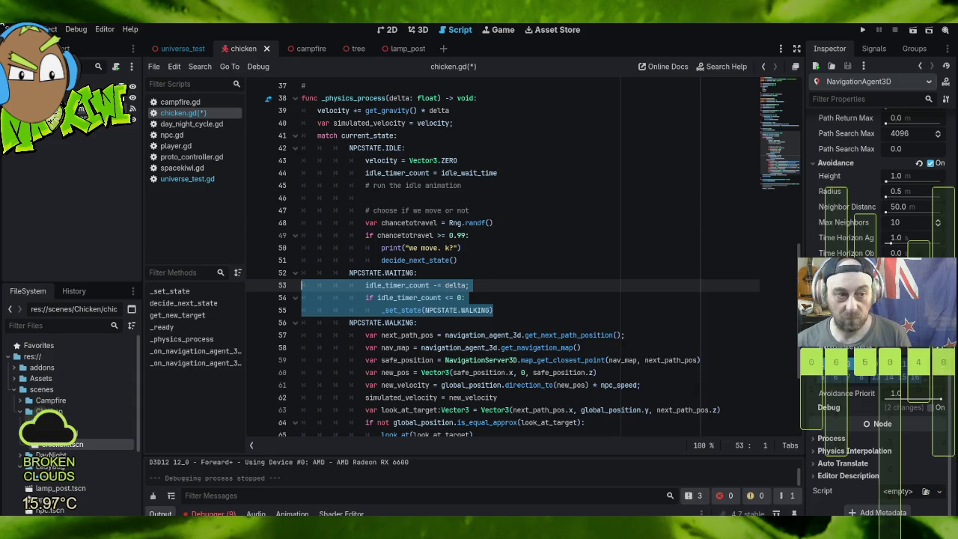
{"action": "left_click", "coordinate": [15, 29]}
{"action": "left_click", "coordinate": [53, 106]}
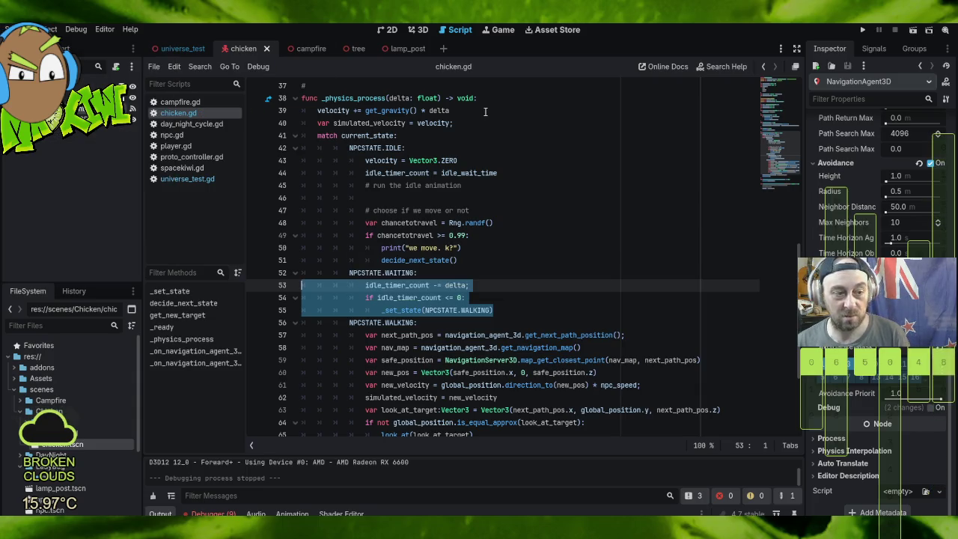
Step: Open a new line inside the WALKING state branch
{"action": "scroll", "coordinate": [499, 286], "scroll_direction": "down", "scroll_amount": 1}
{"action": "scroll", "coordinate": [500, 286], "scroll_direction": "down", "scroll_amount": 2}
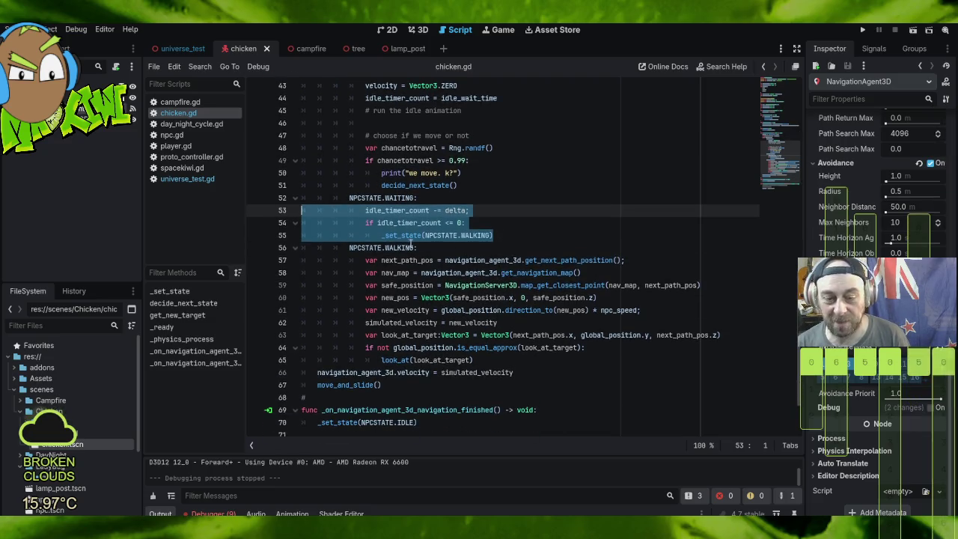
{"action": "left_click", "coordinate": [476, 250]}
{"action": "key", "text": "Return"}
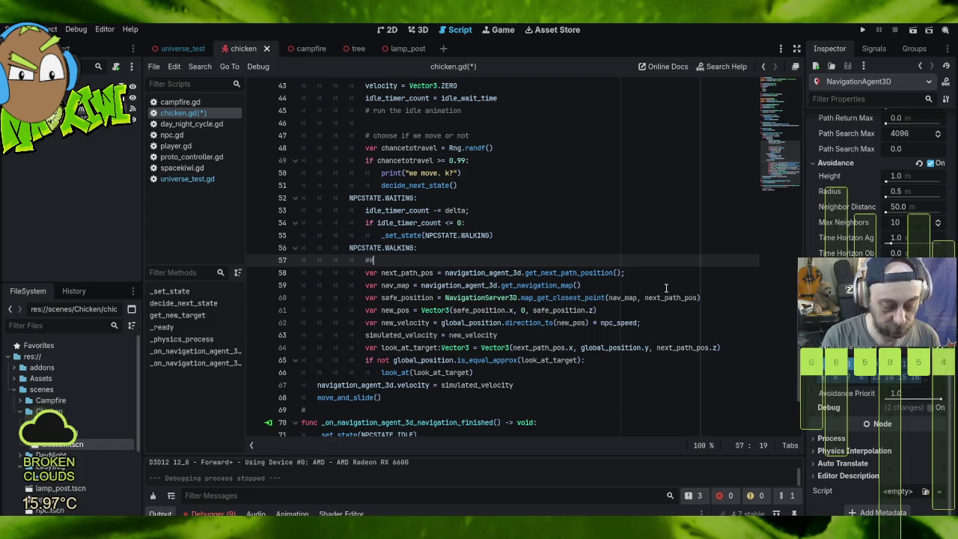
Step: Add '## play walking animation' and '# setup new path according to navmeshserver' comments, then run the project
{"action": "type", "text": "## play walkin"}
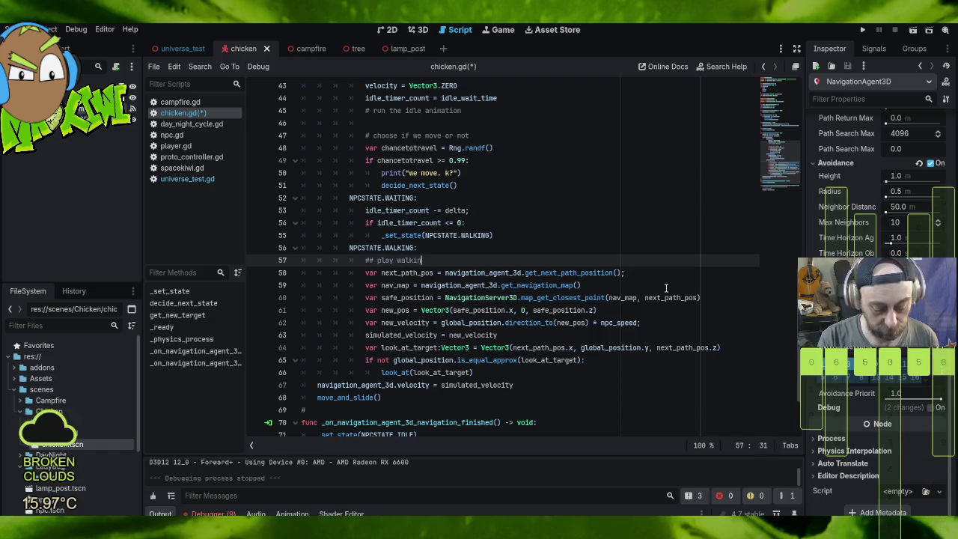
{"action": "type", "text": "g animation"}
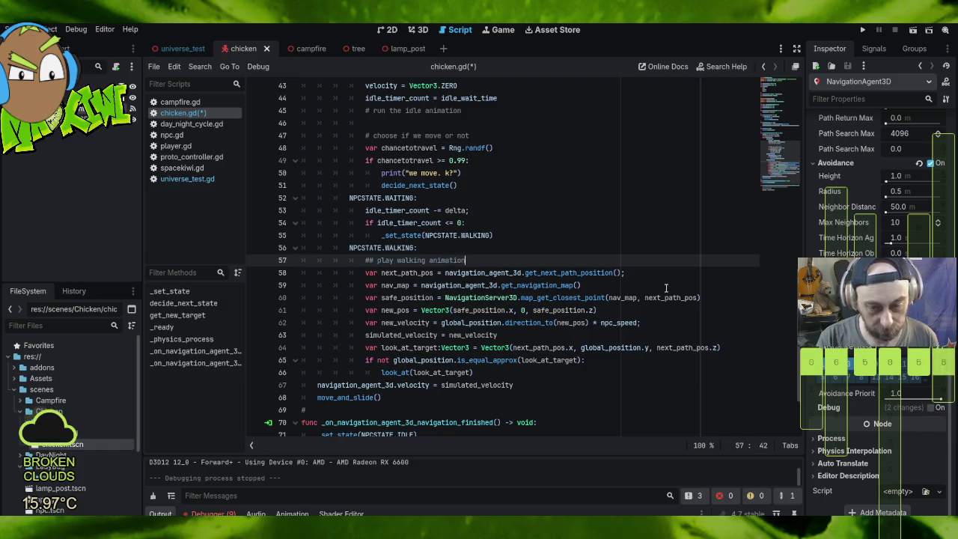
{"action": "key", "text": "Return"}
{"action": "key", "text": "Return"}
{"action": "type", "text": "#"}
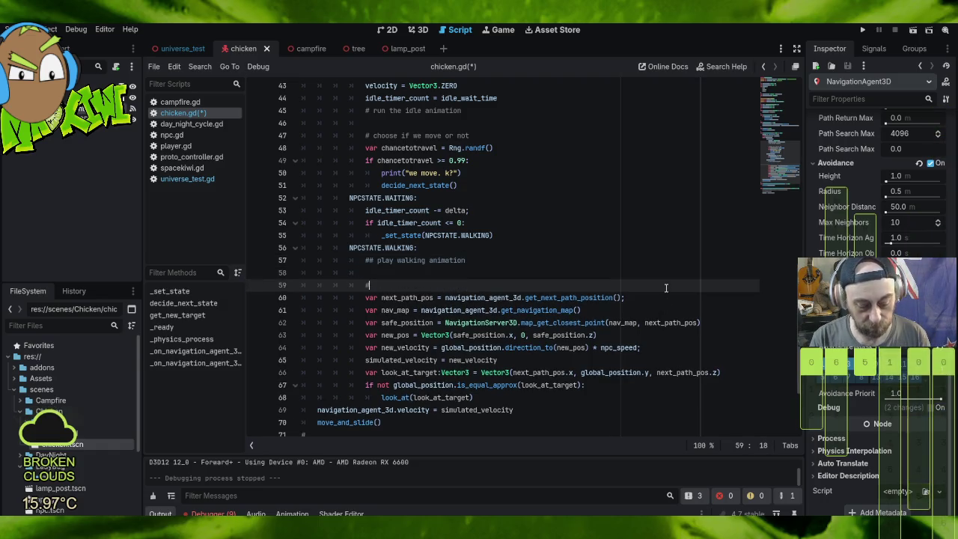
{"action": "type", "text": " setup new path according to navmeshserver"}
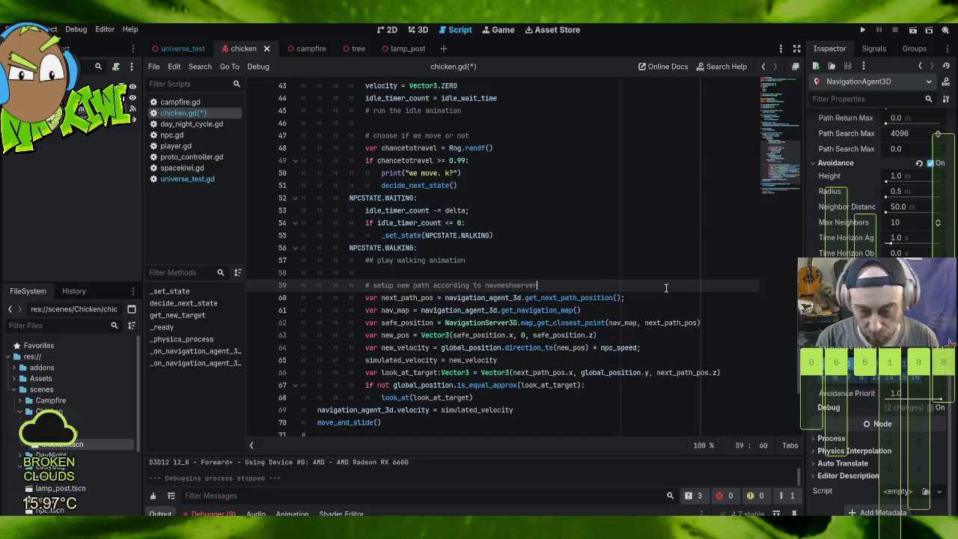
{"action": "left_click", "coordinate": [639, 237]}
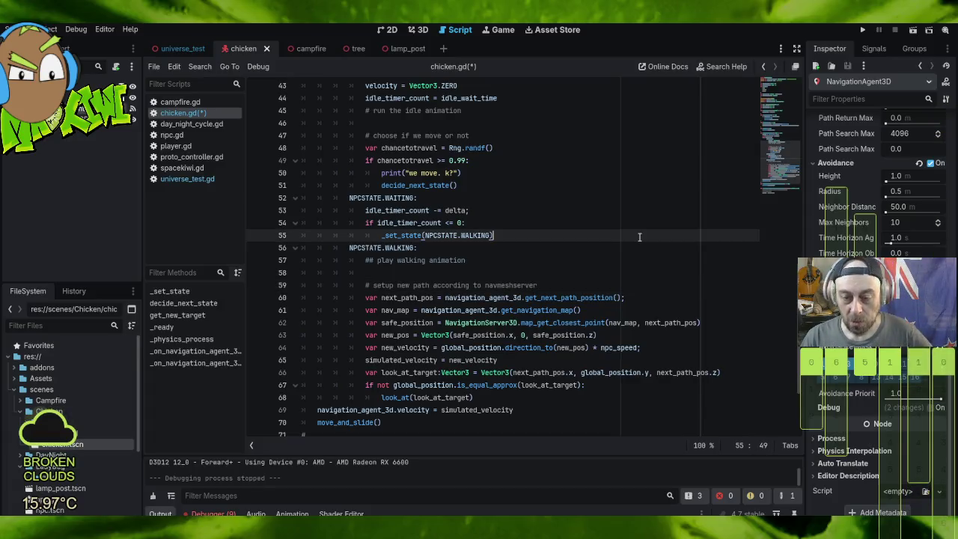
{"action": "left_click", "coordinate": [862, 30]}
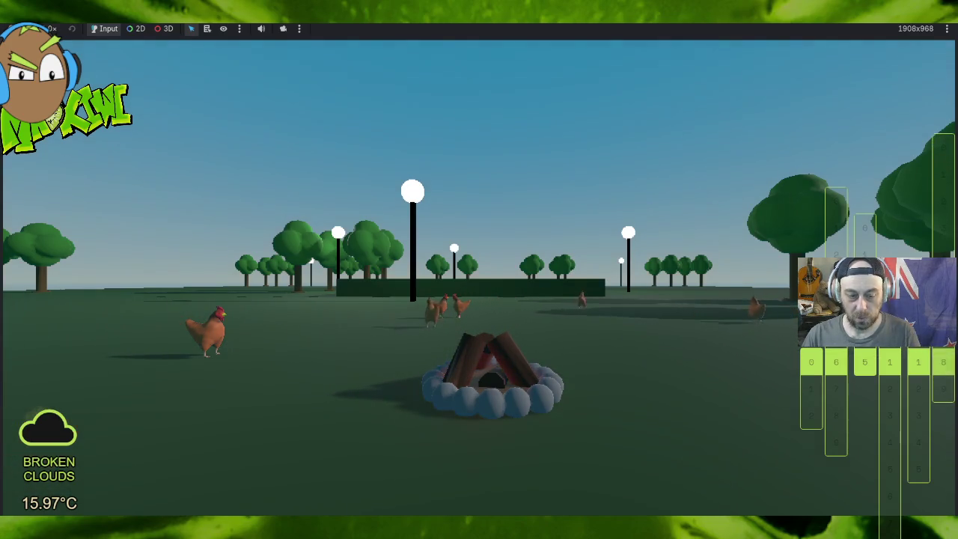
Step: Walk toward the chickens with the arrow keys, then switch the game from fullscreen to windowed
{"action": "key", "text": "Left"}
{"action": "key", "text": "Left"}
{"action": "key", "text": "Up"}
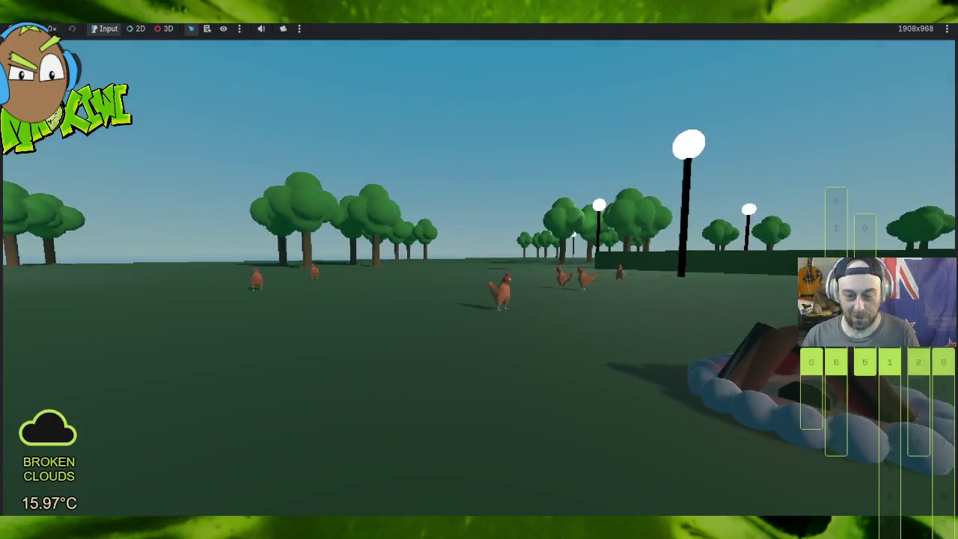
{"action": "key", "text": "Left"}
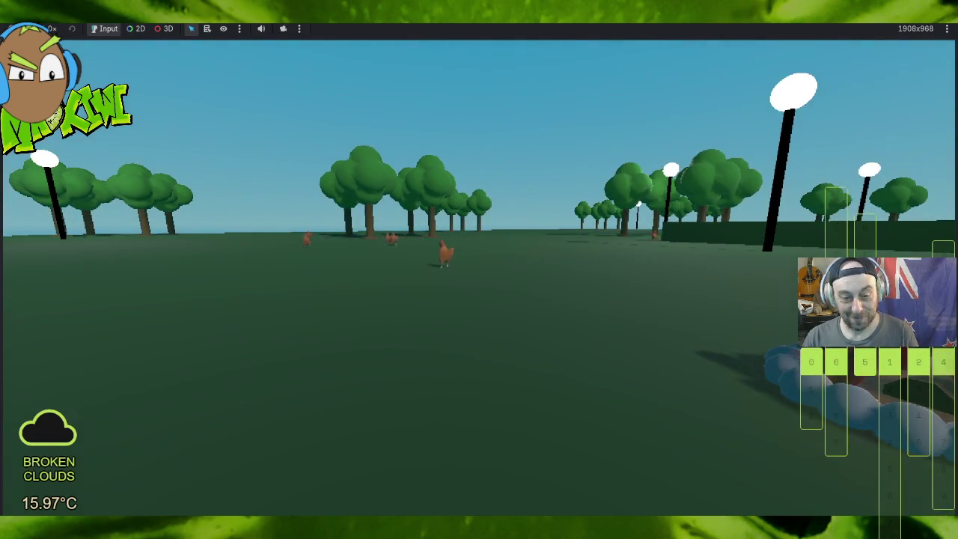
{"action": "key", "text": "Right"}
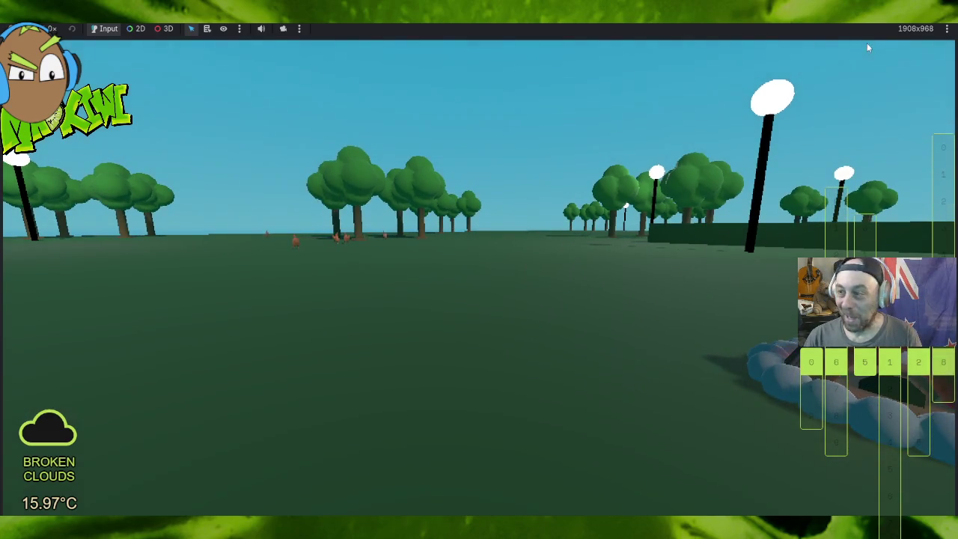
{"action": "key", "text": "F11"}
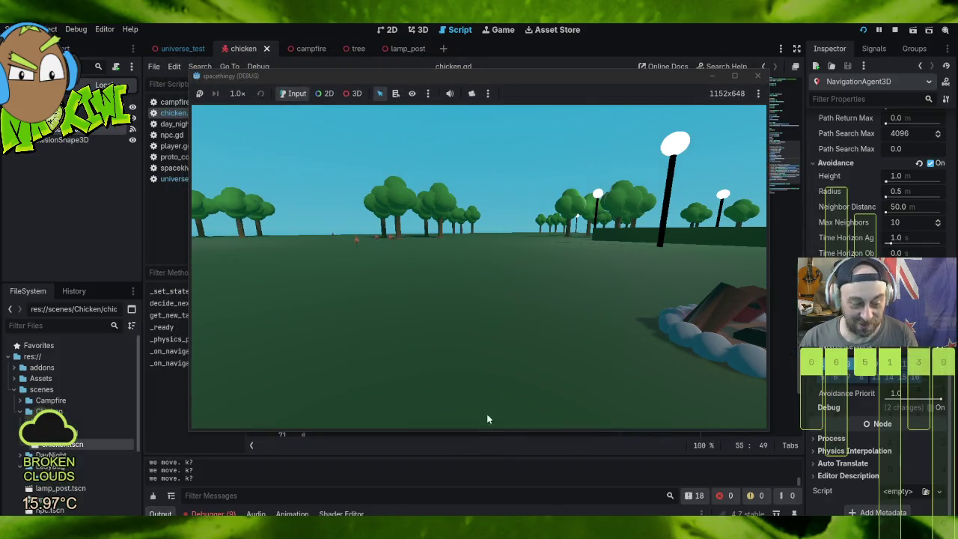
Step: Walk around the campfire surveying the chickens, trees and lamp posts
{"action": "left_click", "coordinate": [515, 299]}
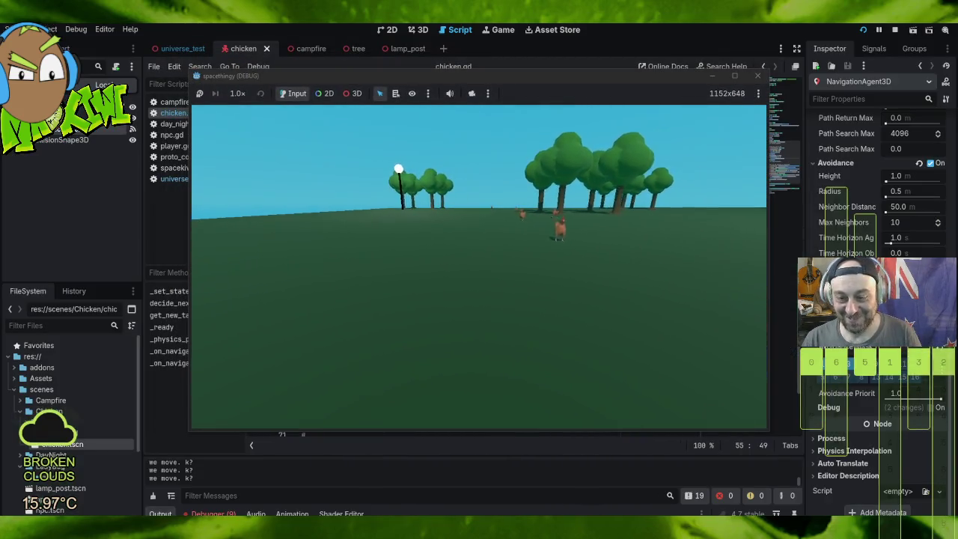
{"action": "key", "text": "Left"}
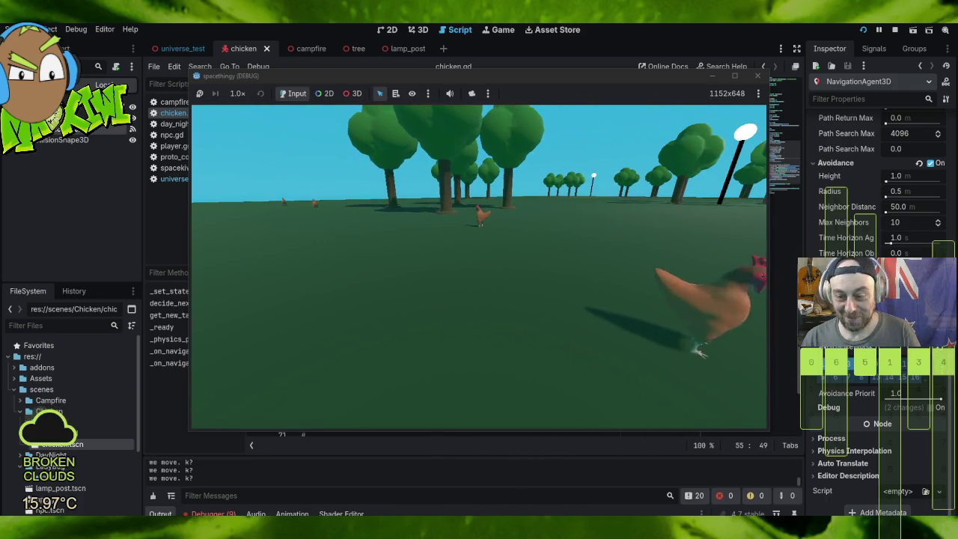
{"action": "key", "text": "w"}
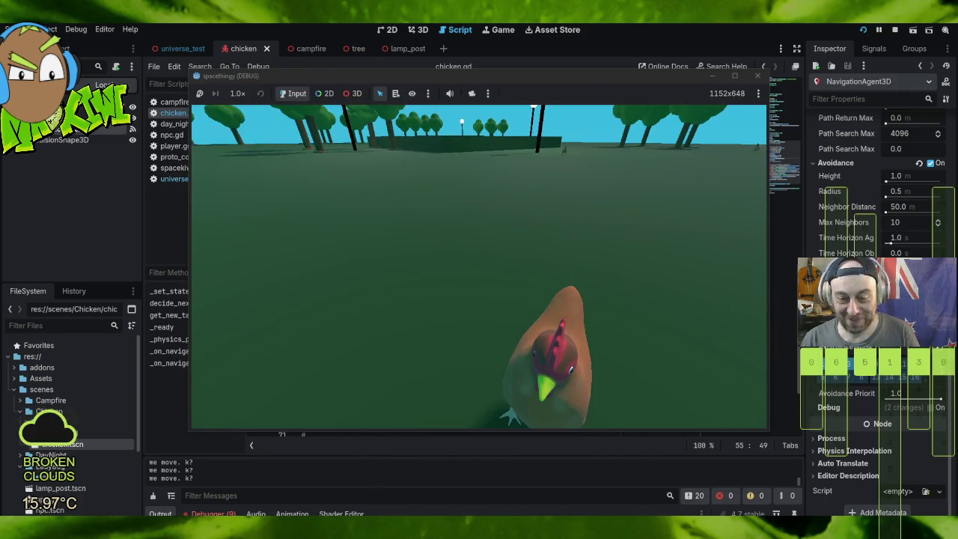
{"action": "key", "text": "Left"}
{"action": "key", "text": "Left"}
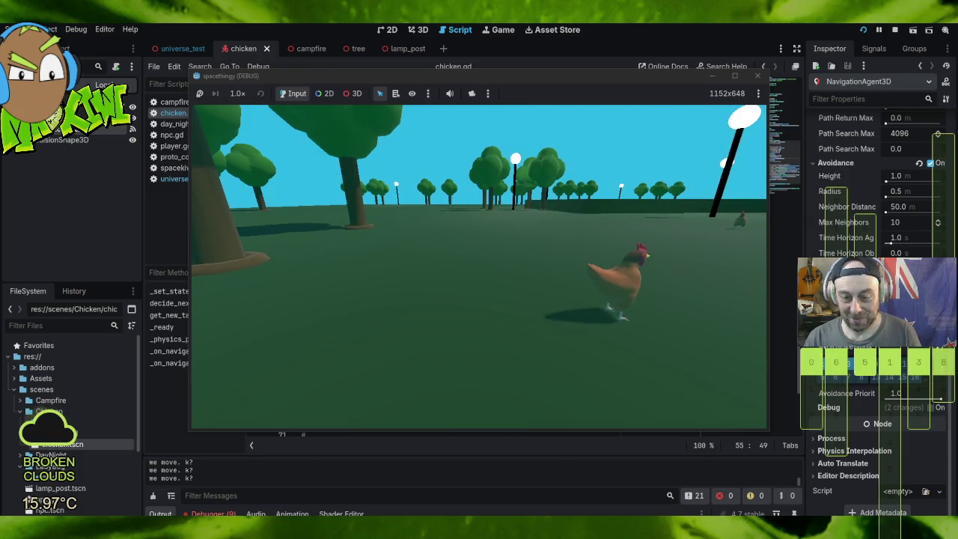
{"action": "key", "text": "Right"}
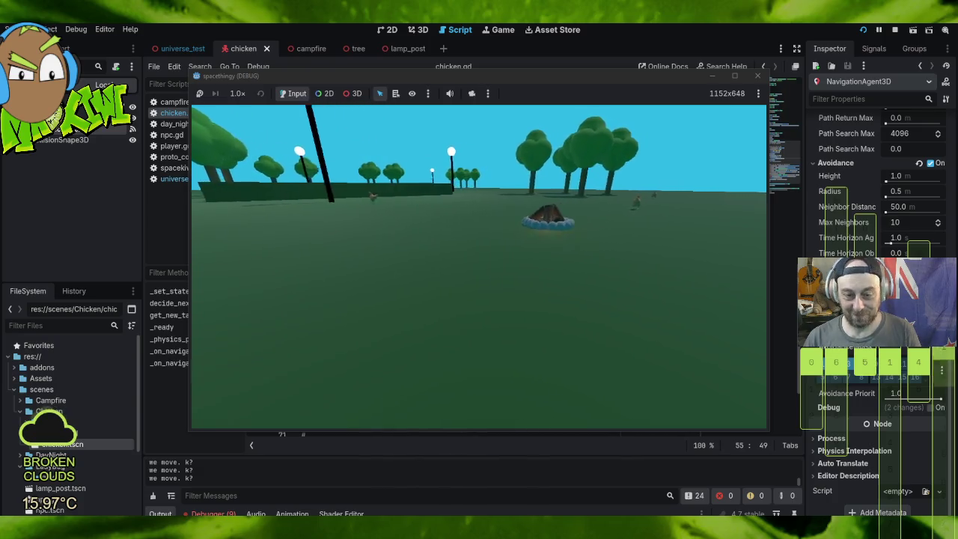
{"action": "key", "text": "Right"}
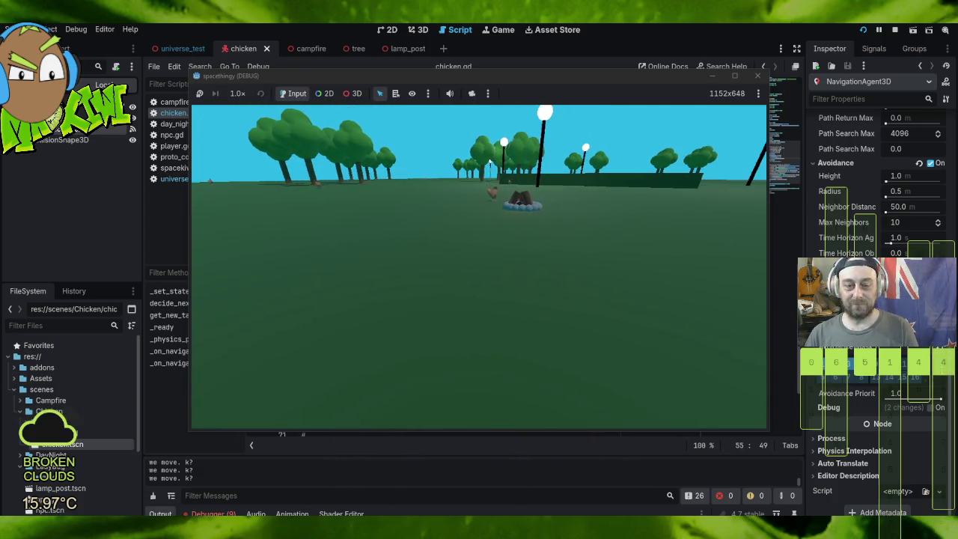
{"action": "key", "text": "Left"}
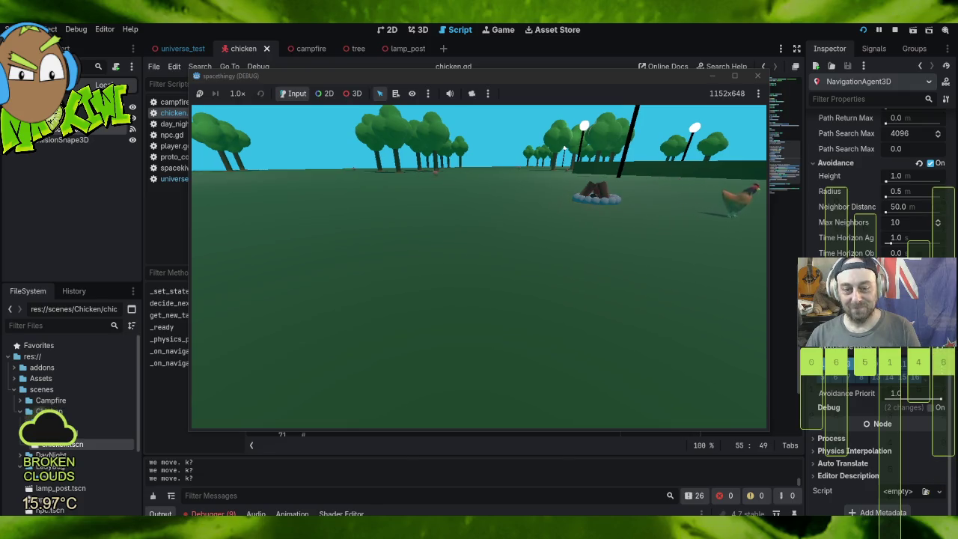
{"action": "key", "text": "Right"}
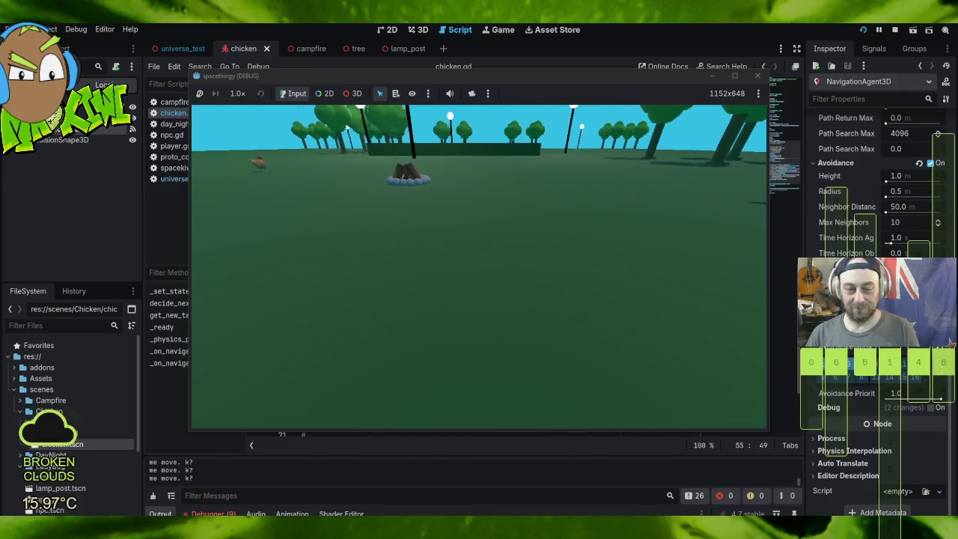
{"action": "key", "text": "Left"}
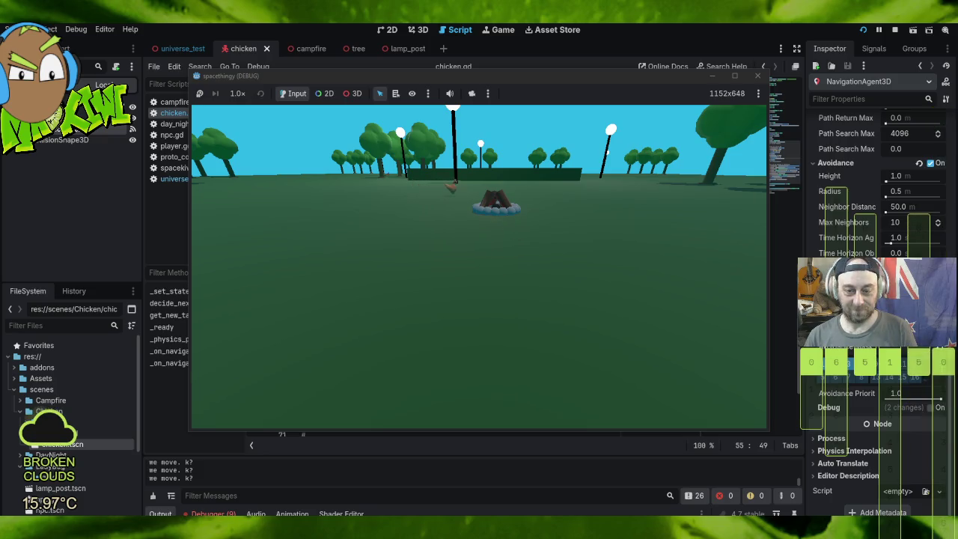
{"action": "key", "text": "Left"}
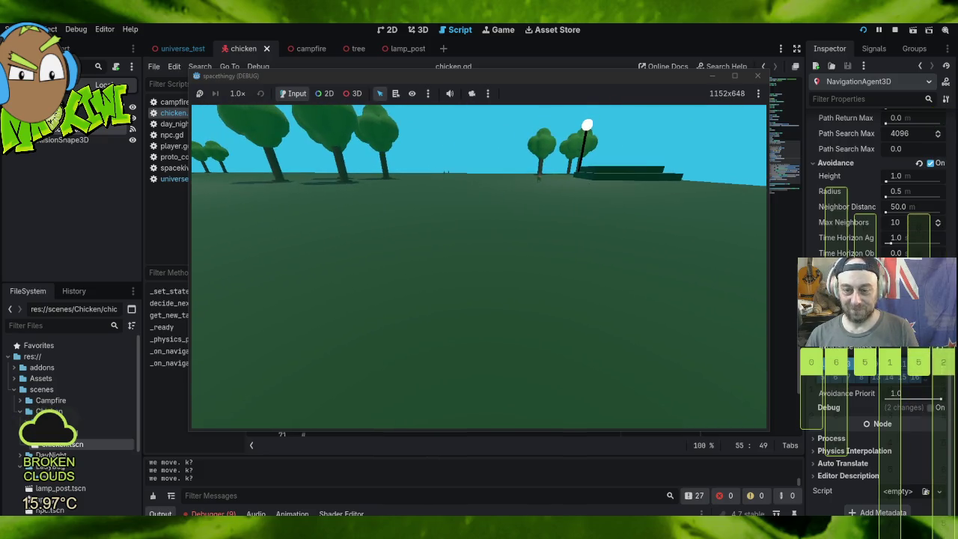
{"action": "key", "text": "Right"}
{"action": "key", "text": "Up"}
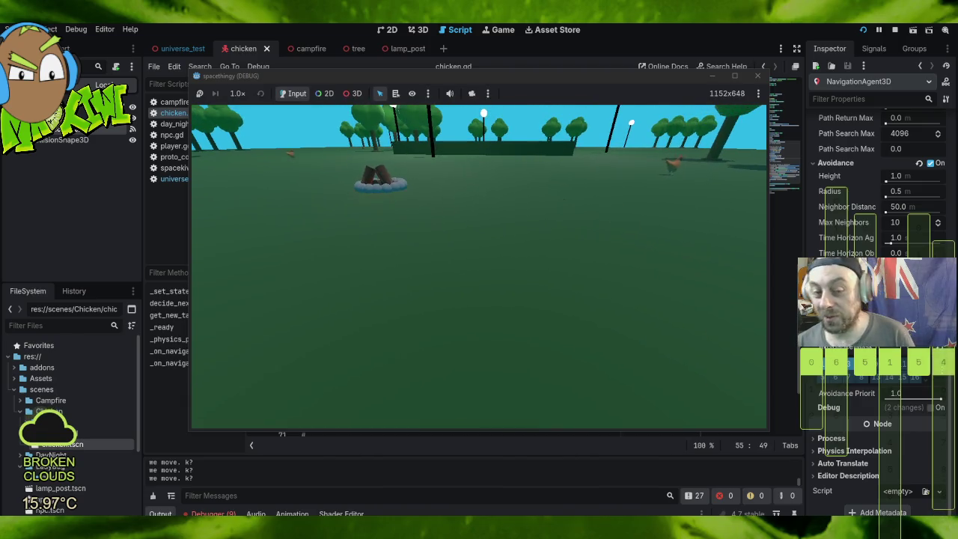
Step: Walk past the campfire through the trees into the open field watching chickens, then stop the game
{"action": "key", "text": "Up"}
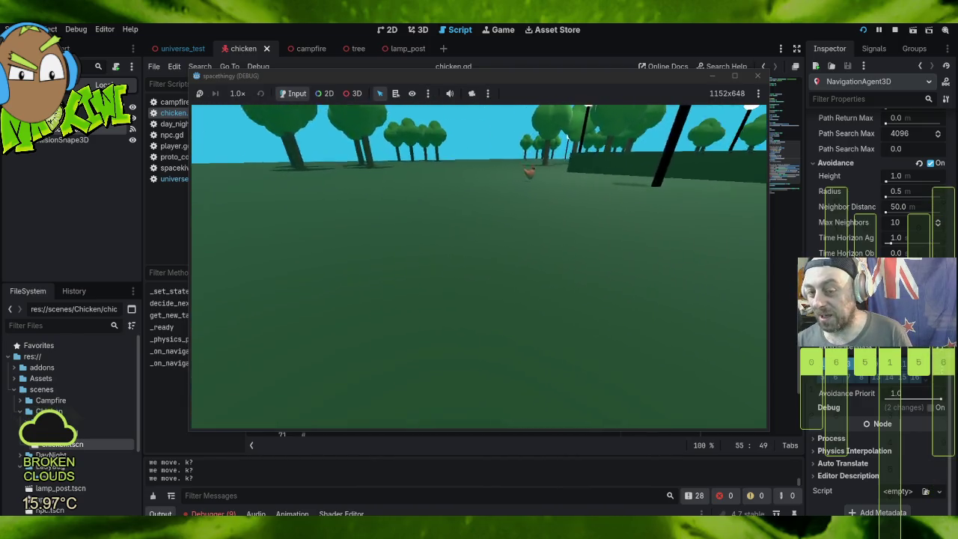
{"action": "key", "text": "Up"}
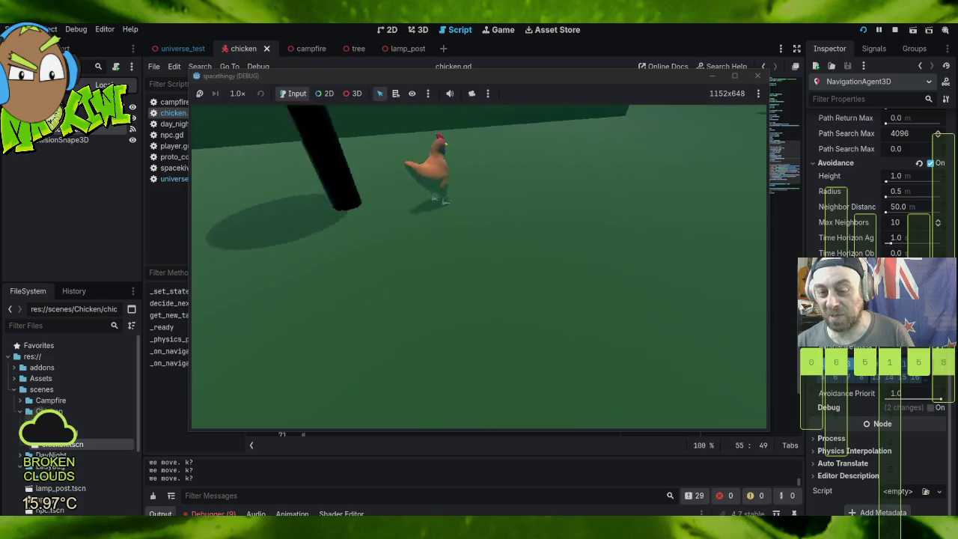
{"action": "key", "text": "Right"}
{"action": "key", "text": "Up"}
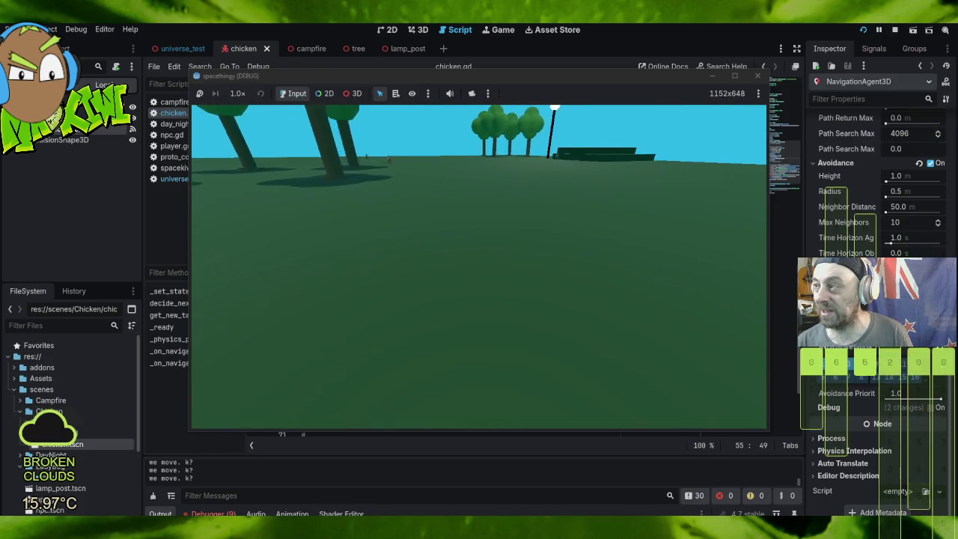
{"action": "key", "text": "Up"}
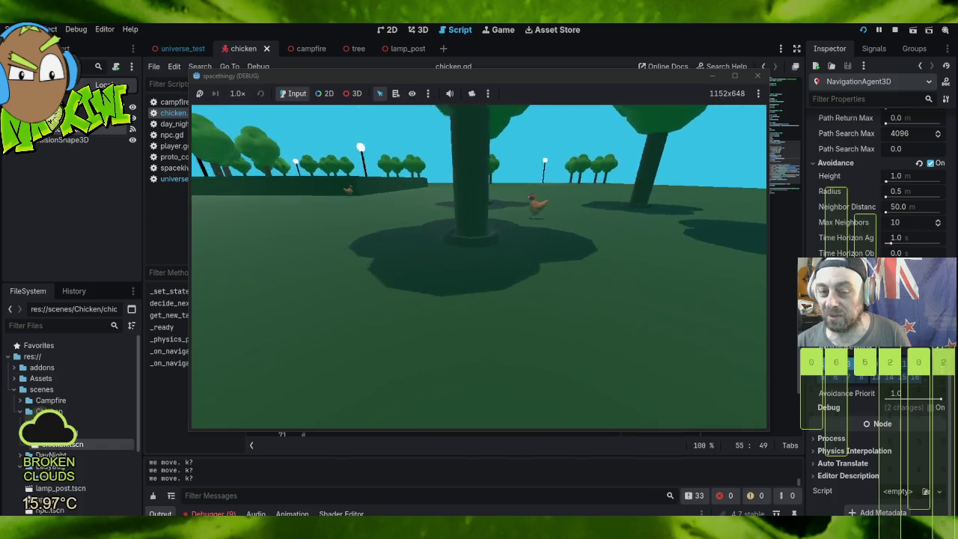
{"action": "key", "text": "Up"}
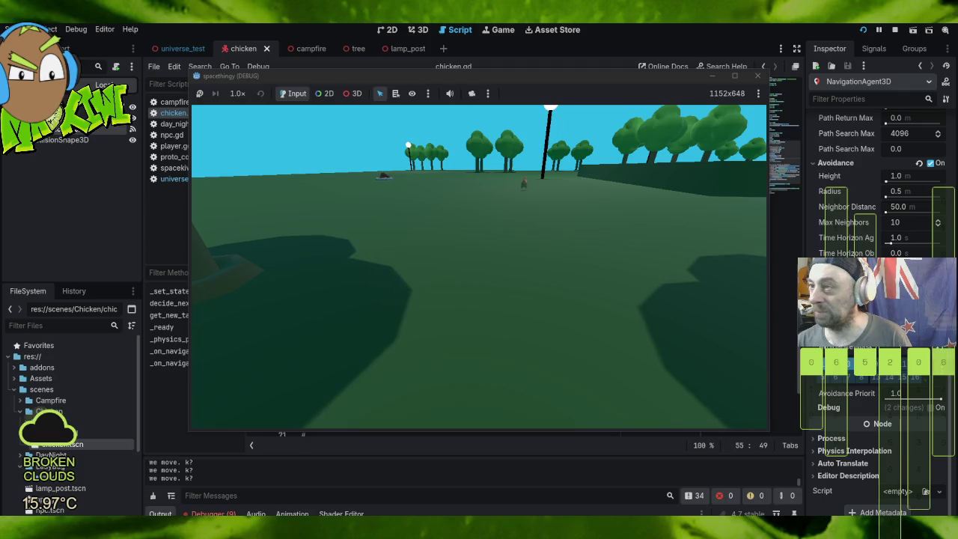
{"action": "key", "text": "Up"}
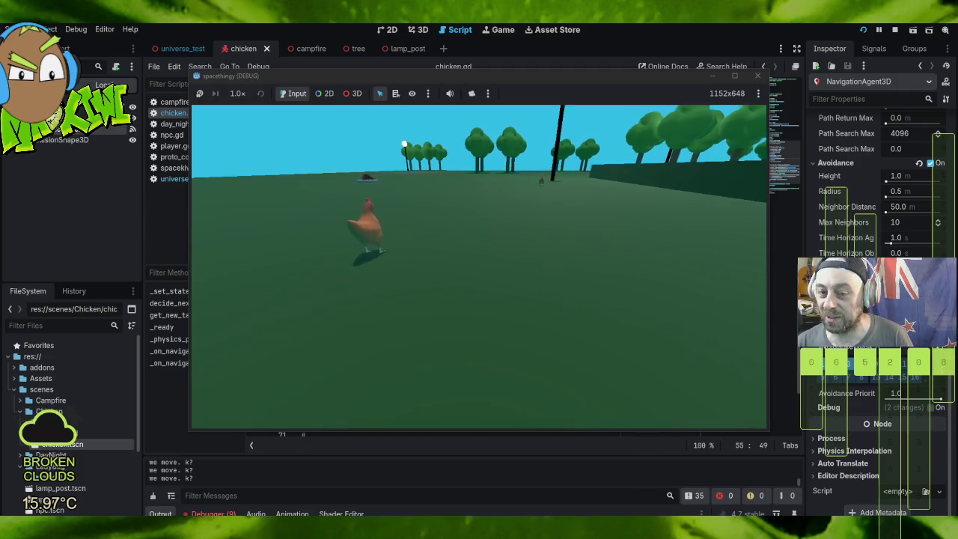
{"action": "key", "text": "Up"}
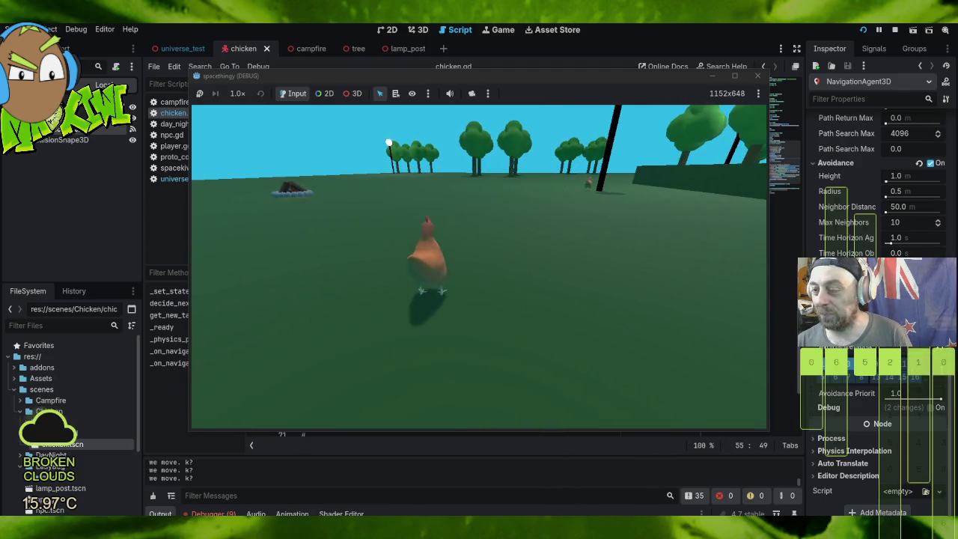
{"action": "key", "text": "Up"}
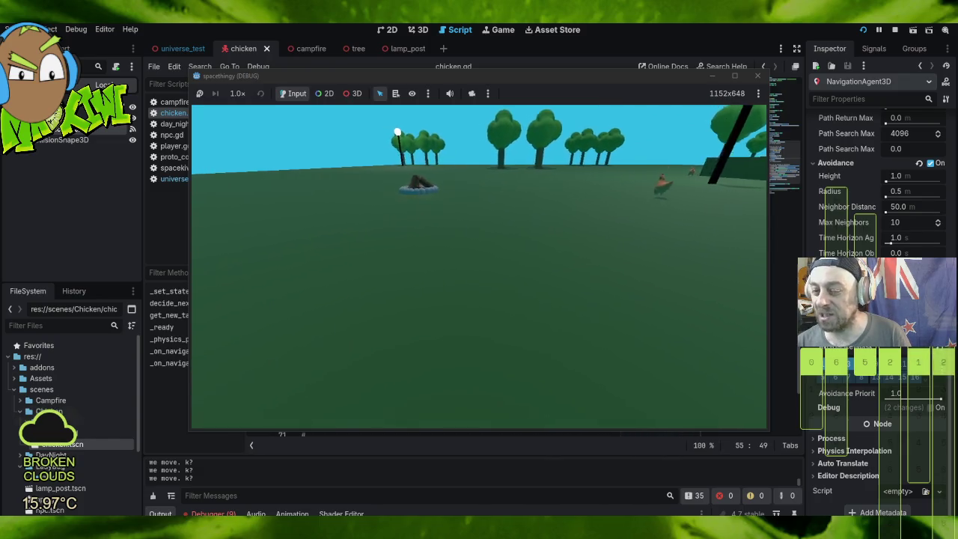
{"action": "key", "text": "Up"}
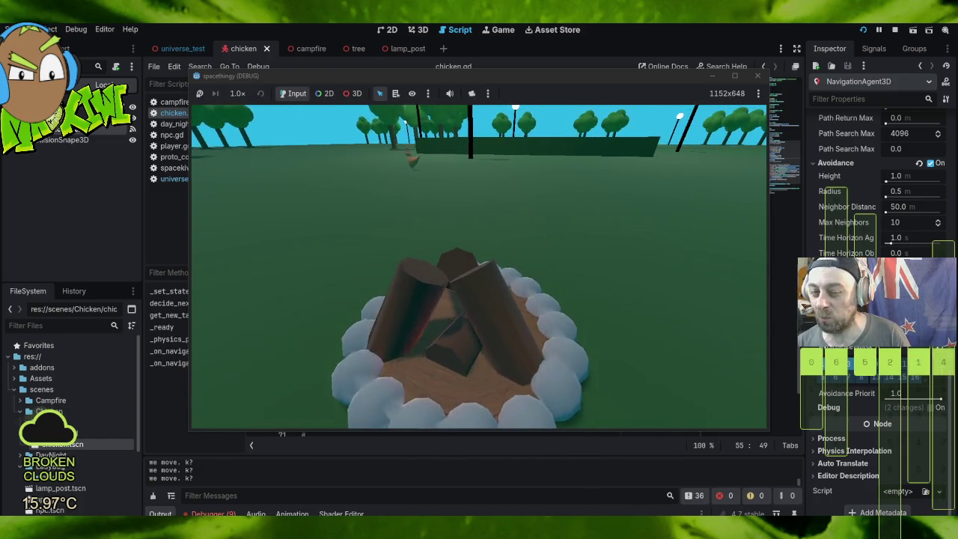
{"action": "key", "text": "Right"}
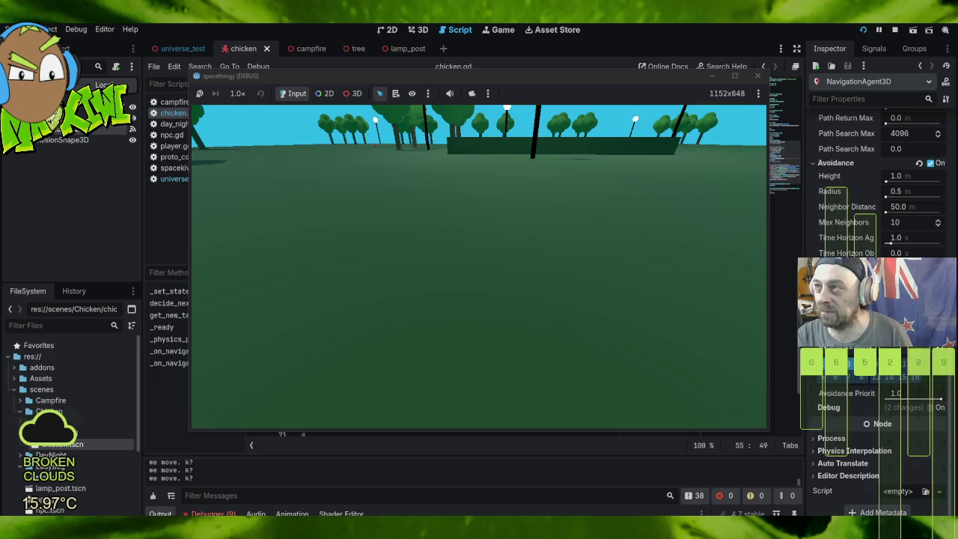
{"action": "key", "text": "Up"}
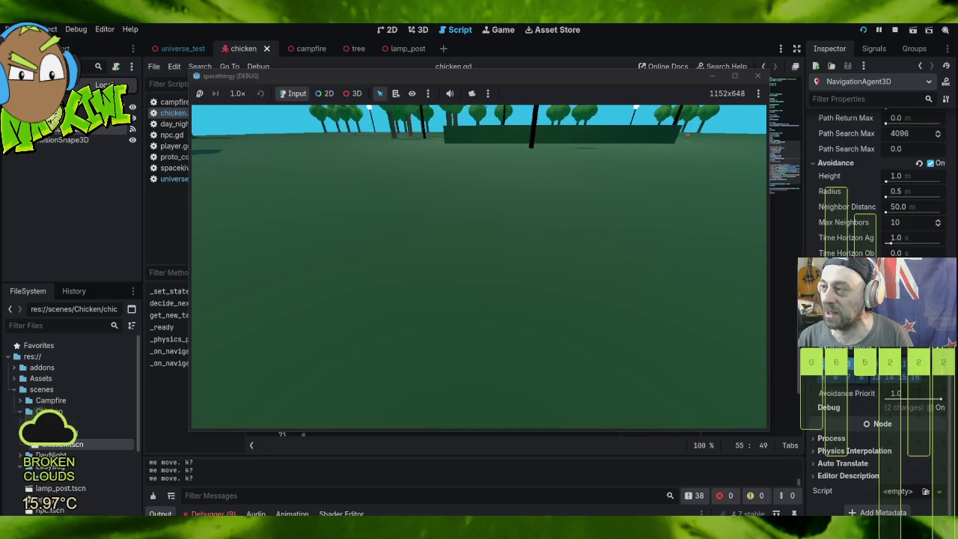
{"action": "key", "text": "Right"}
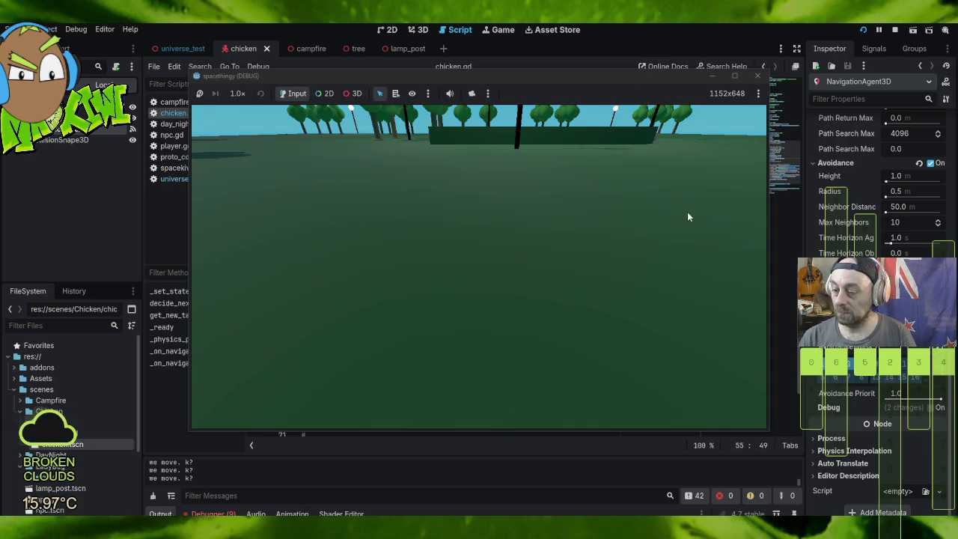
{"action": "scroll", "coordinate": [876, 224], "scroll_direction": "up", "scroll_amount": 5}
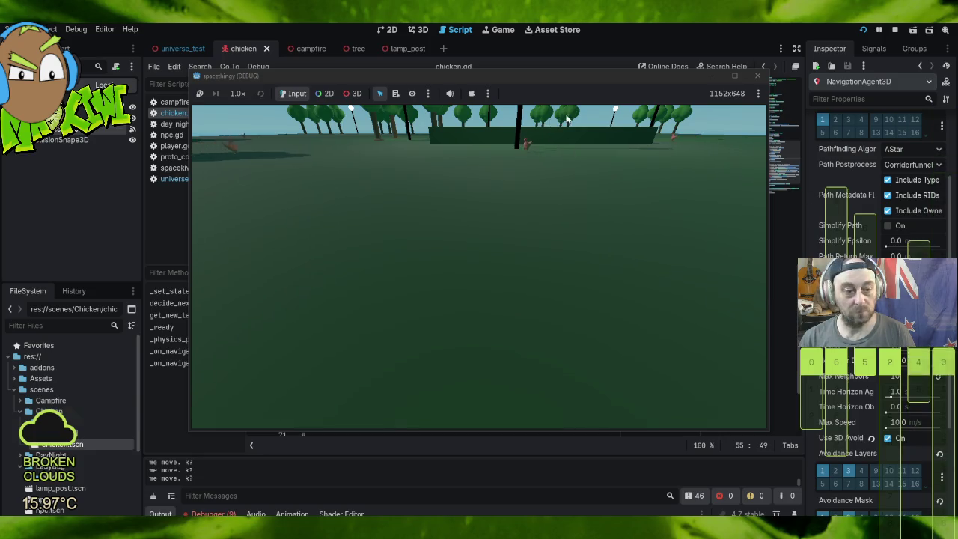
{"action": "left_click", "coordinate": [757, 75]}
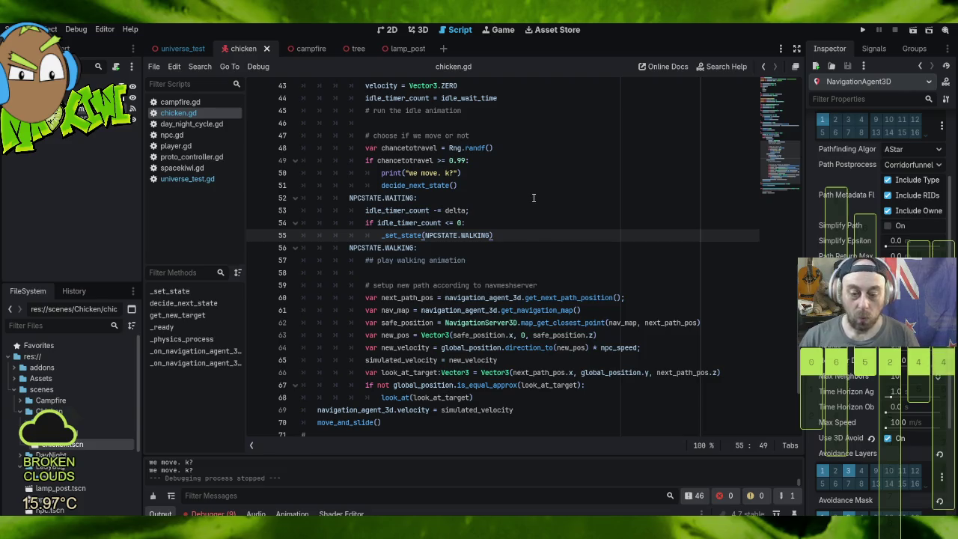
Step: Open the chicken's imported chicken.glb model scene, choosing Open Anyway
{"action": "scroll", "coordinate": [534, 198], "scroll_direction": "down", "scroll_amount": 3}
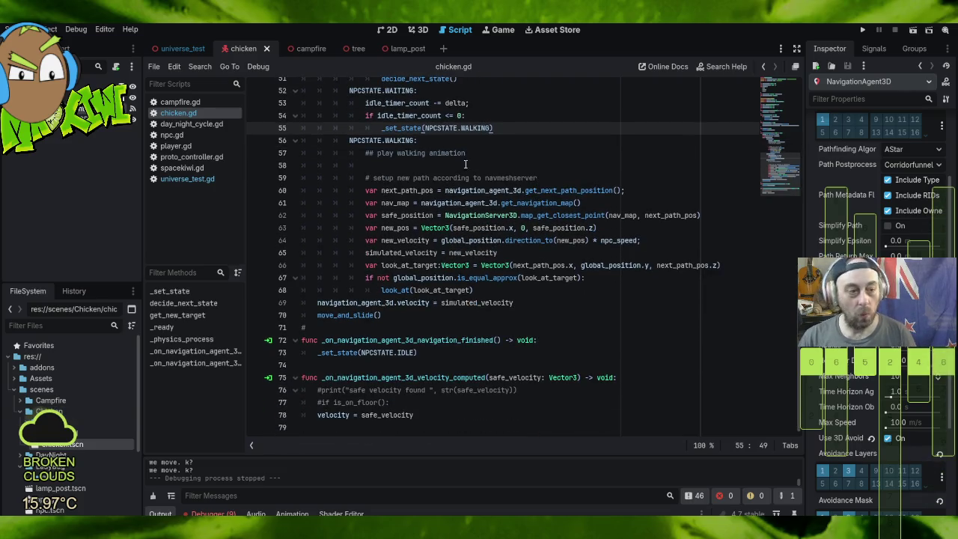
{"action": "left_click", "coordinate": [86, 87]}
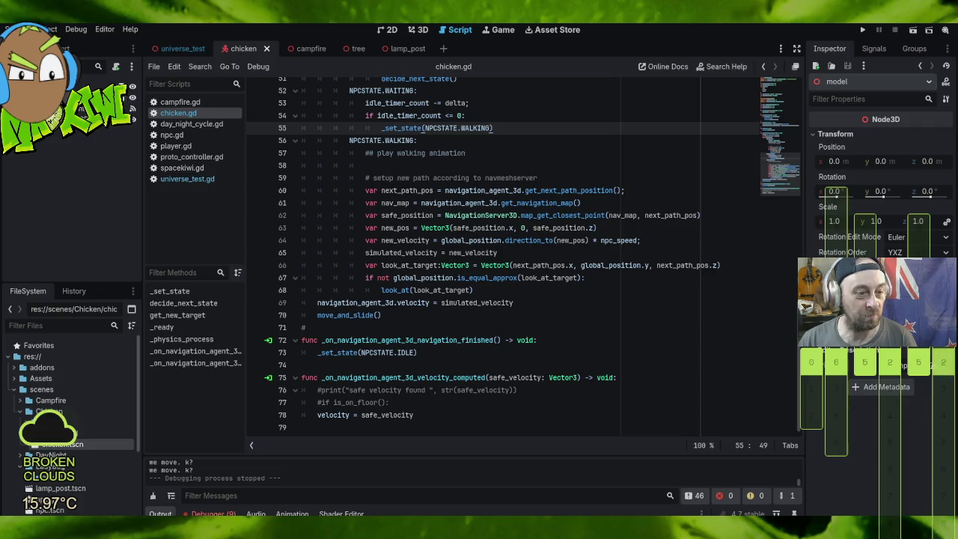
{"action": "left_click", "coordinate": [119, 98]}
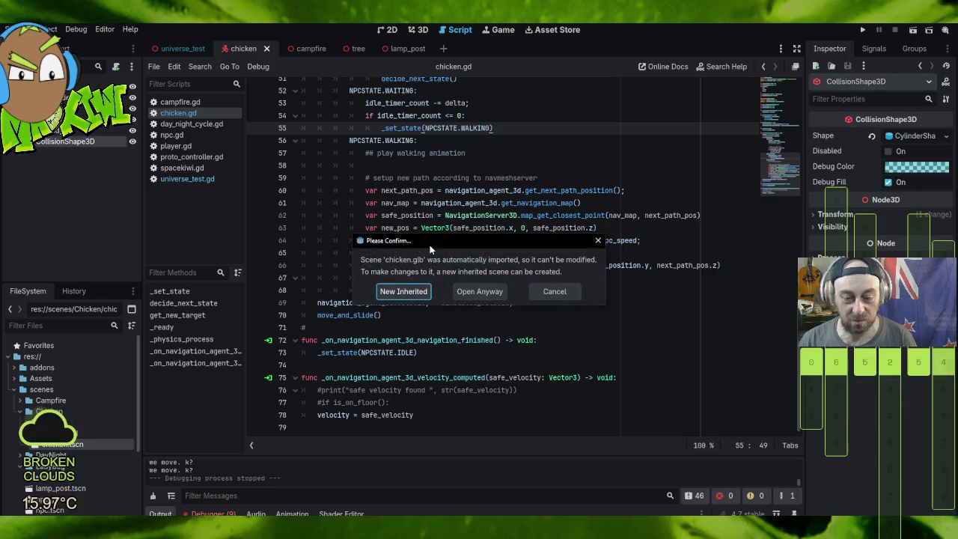
{"action": "left_click", "coordinate": [479, 292]}
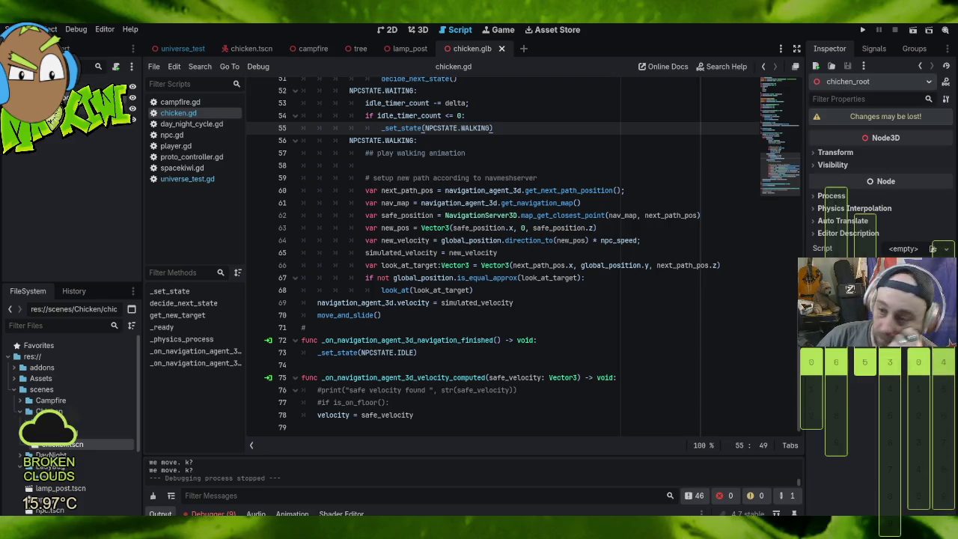
Step: Browse the Skeleton3D bones list, then close the chicken.glb tab
{"action": "left_click", "coordinate": [97, 132]}
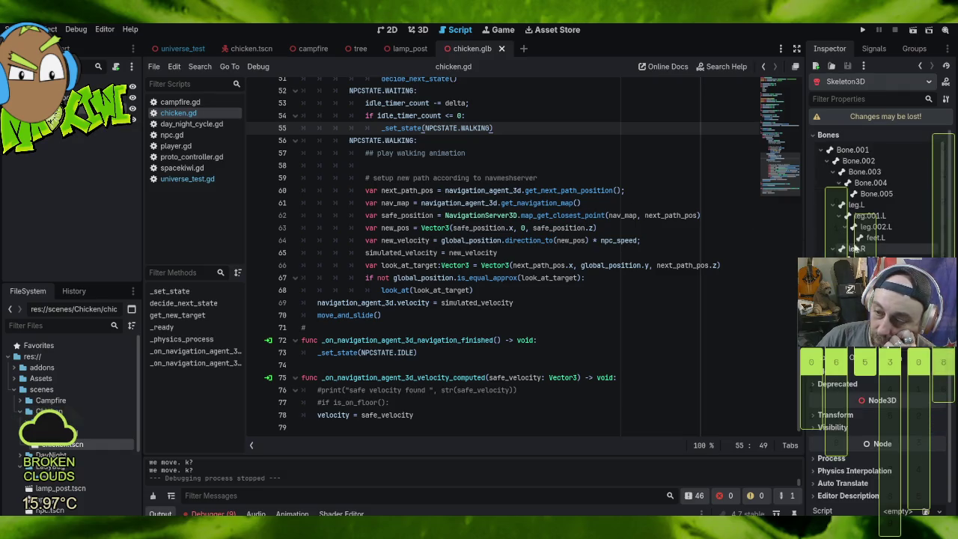
{"action": "scroll", "coordinate": [867, 255], "scroll_direction": "down", "scroll_amount": 2}
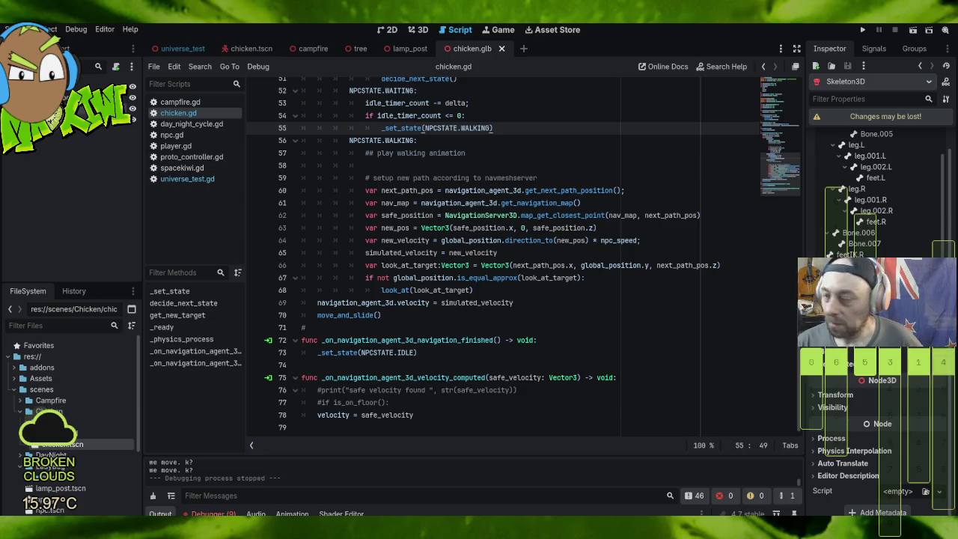
{"action": "scroll", "coordinate": [890, 222], "scroll_direction": "up", "scroll_amount": 2}
{"action": "scroll", "coordinate": [897, 230], "scroll_direction": "down", "scroll_amount": 2}
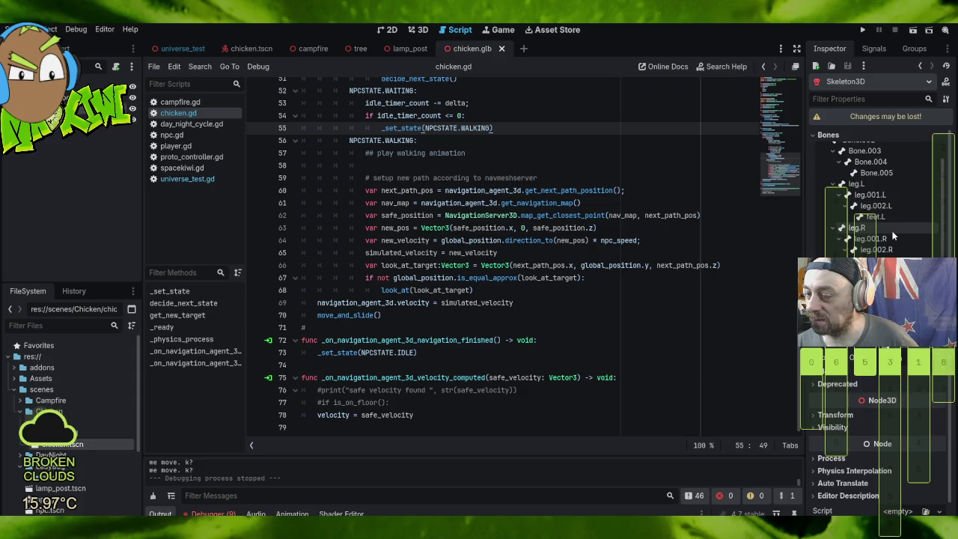
{"action": "scroll", "coordinate": [889, 235], "scroll_direction": "down", "scroll_amount": 2}
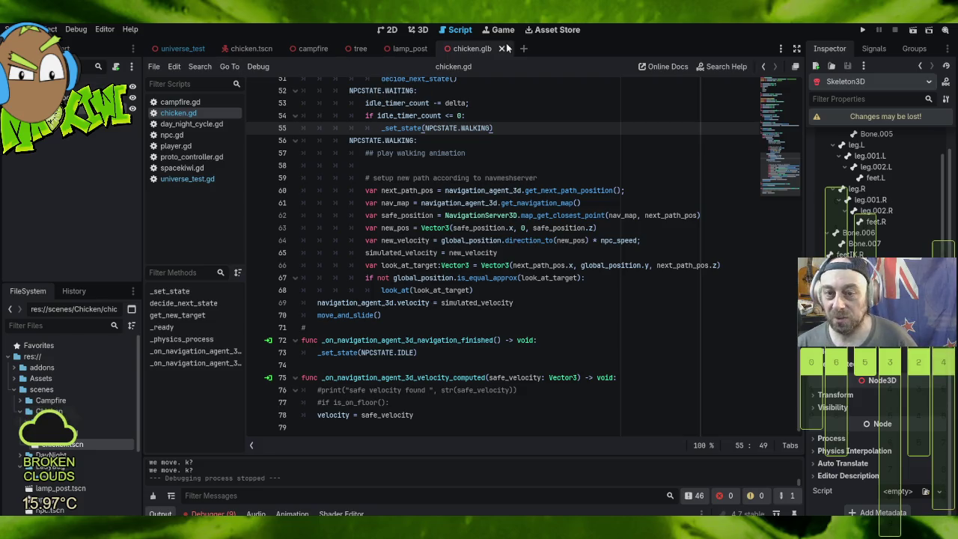
{"action": "left_click", "coordinate": [503, 48]}
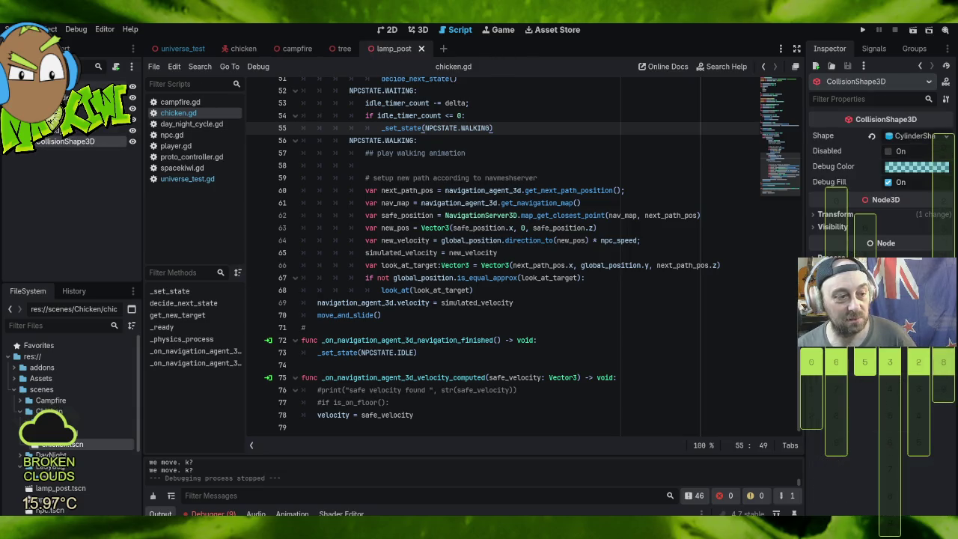
Step: In the chicken scene, add an AnimationPlayer child under the Chicken root, found by searching 'anima'
{"action": "left_click", "coordinate": [238, 49]}
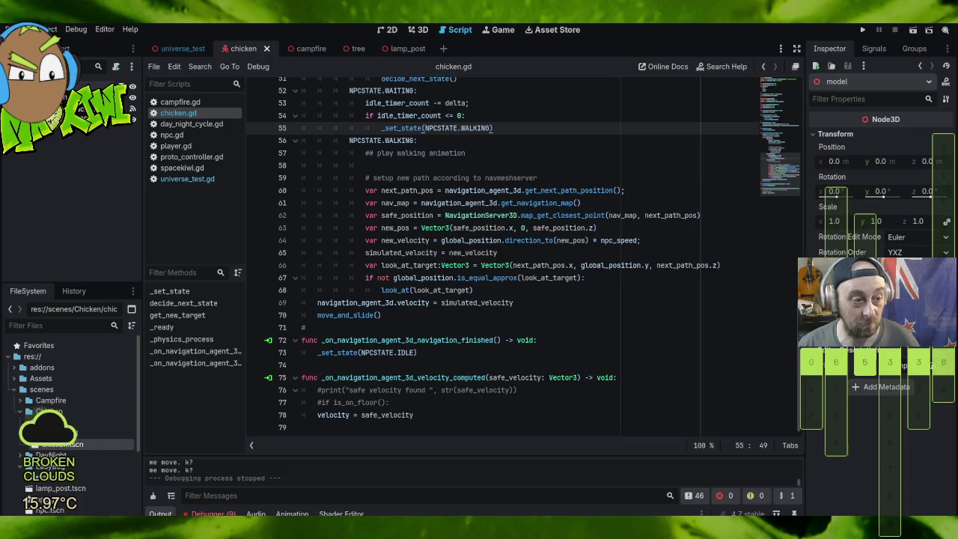
{"action": "right_click", "coordinate": [124, 88]}
{"action": "left_click", "coordinate": [178, 114]}
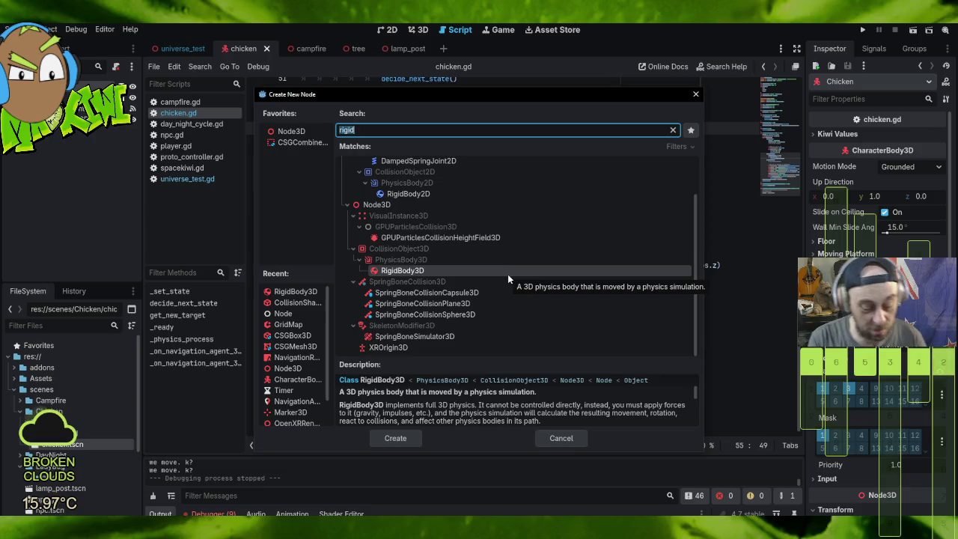
{"action": "type", "text": "anima"}
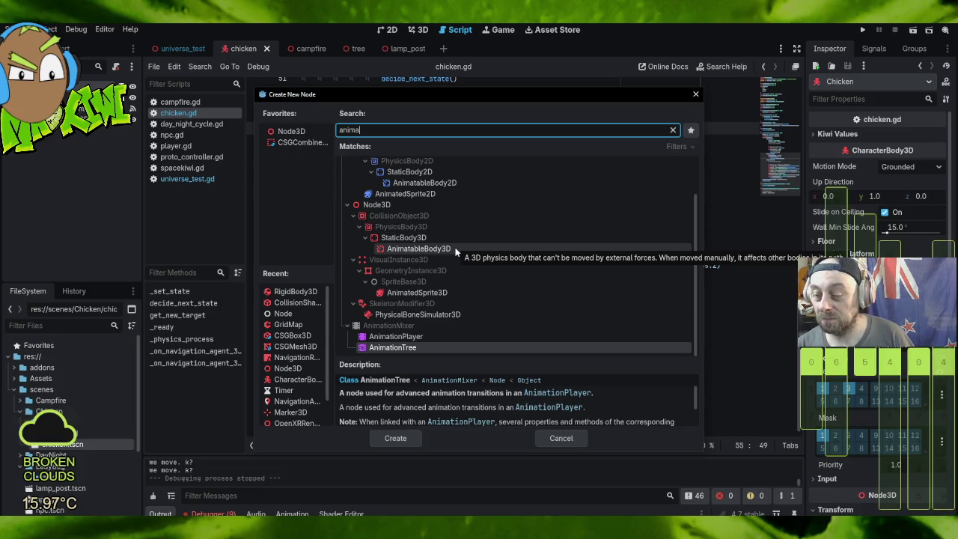
{"action": "left_click", "coordinate": [414, 336]}
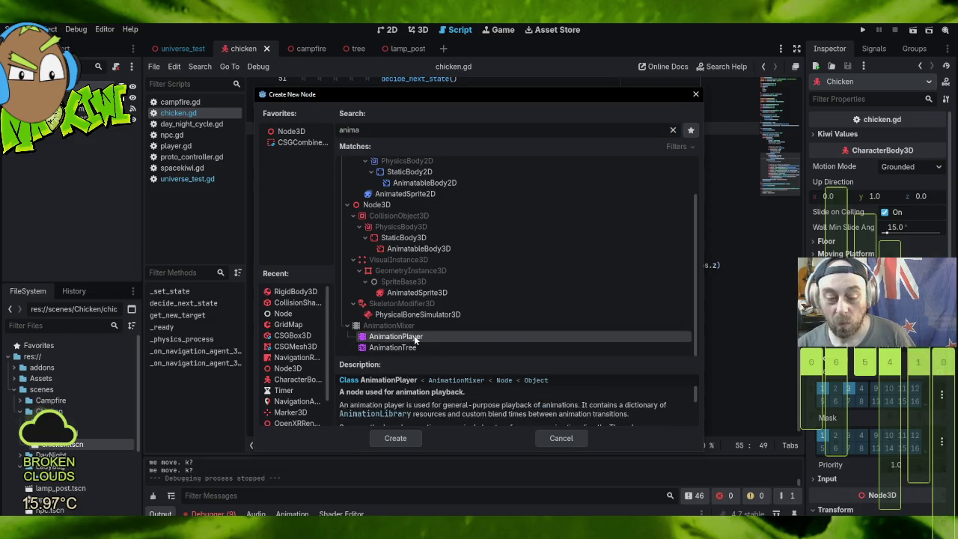
{"action": "double_click", "coordinate": [414, 336]}
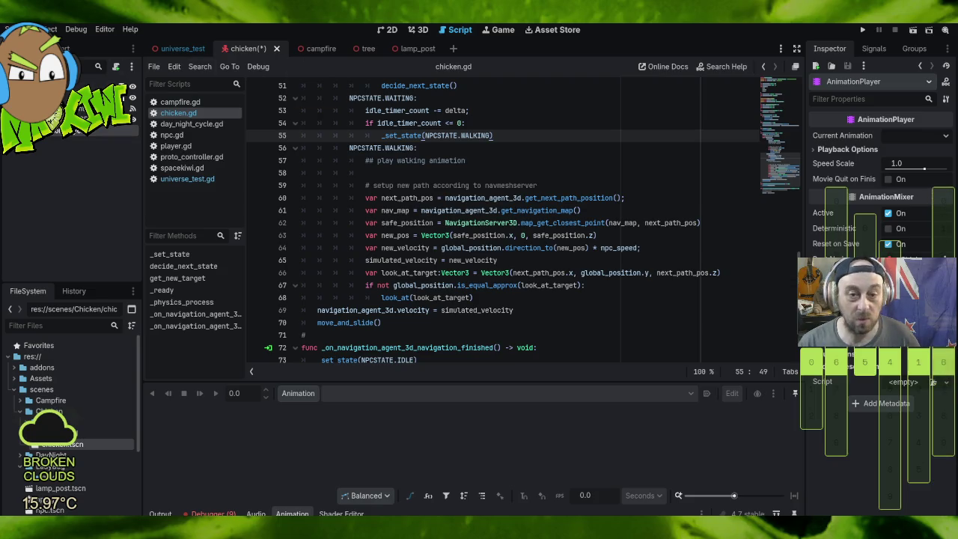
Step: Create a new animation named 'idle' on the AnimationPlayer and set it to autoplay on load
{"action": "left_click", "coordinate": [421, 30]}
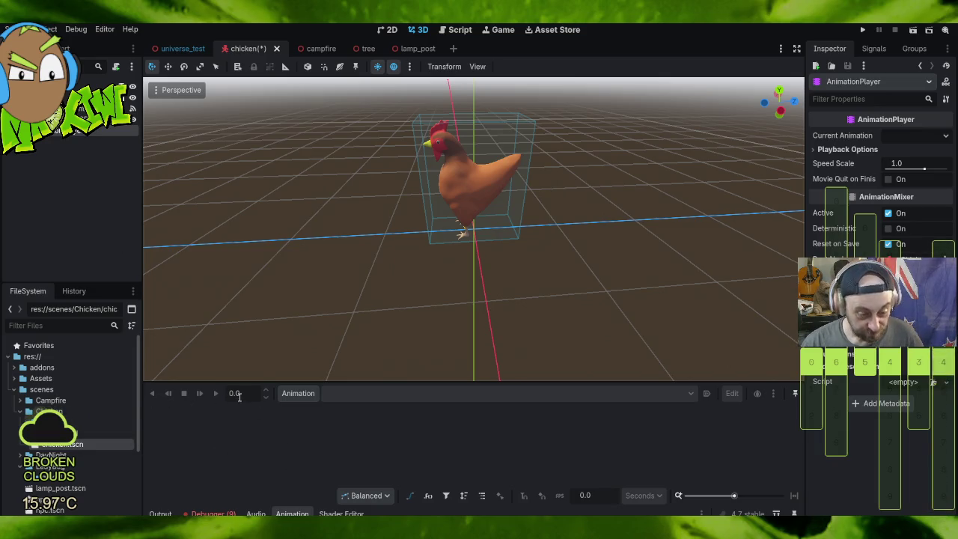
{"action": "left_click", "coordinate": [290, 394]}
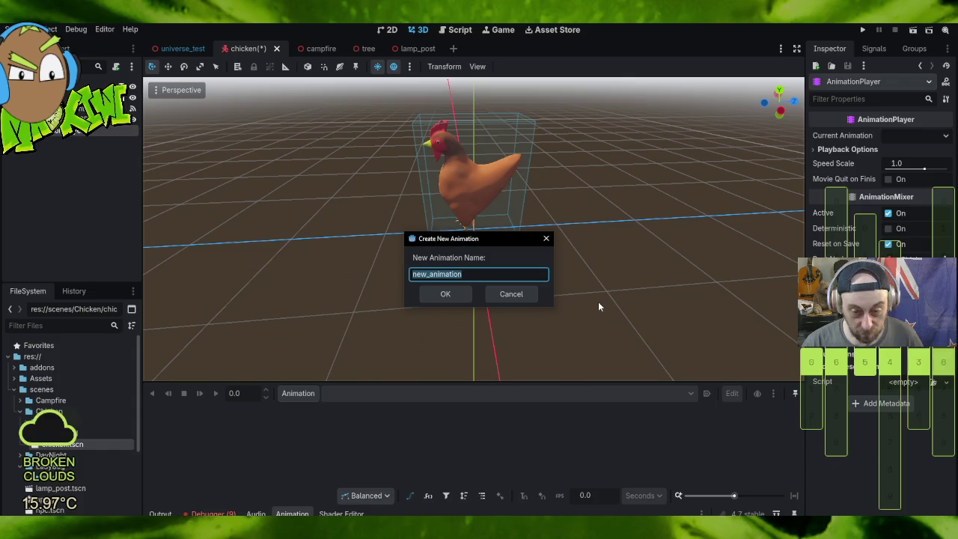
{"action": "type", "text": "idle"}
{"action": "key", "text": "Return"}
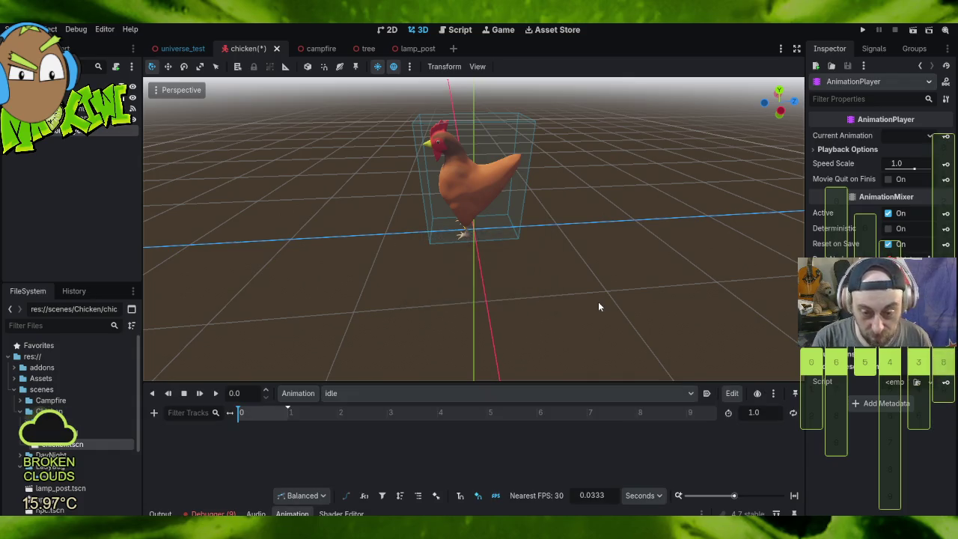
{"action": "left_click", "coordinate": [707, 394]}
Step: Browse the model node's properties for a new property track, then cancel without adding one
{"action": "left_click", "coordinate": [154, 412]}
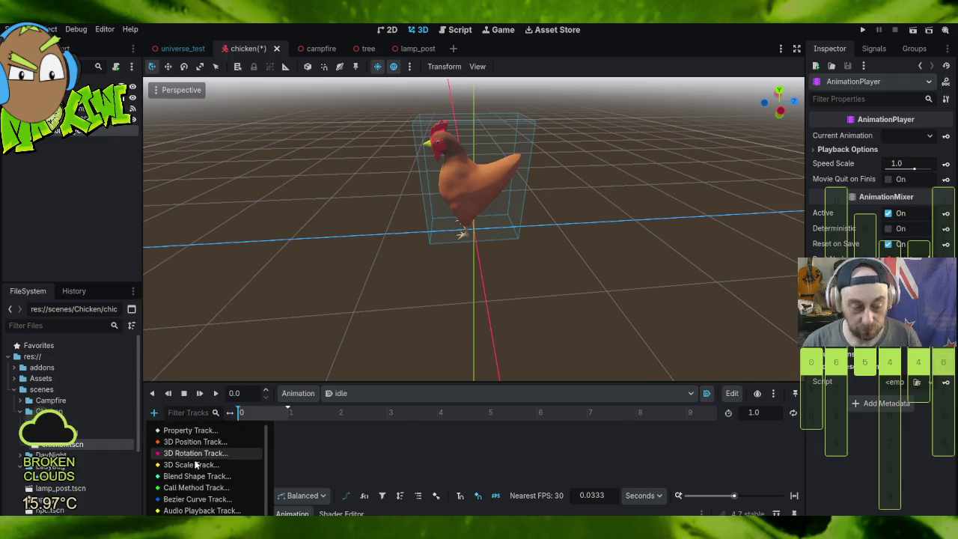
{"action": "left_click", "coordinate": [214, 431]}
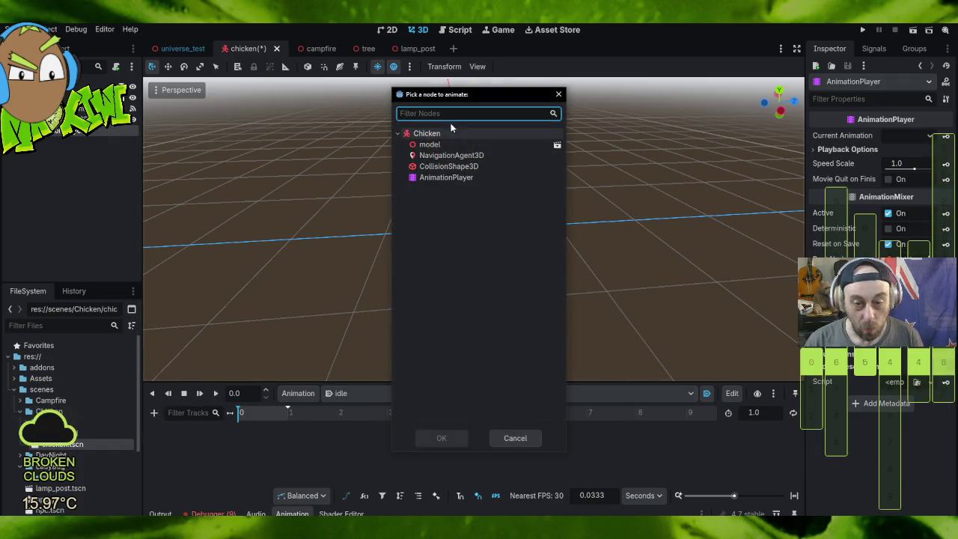
{"action": "double_click", "coordinate": [429, 144]}
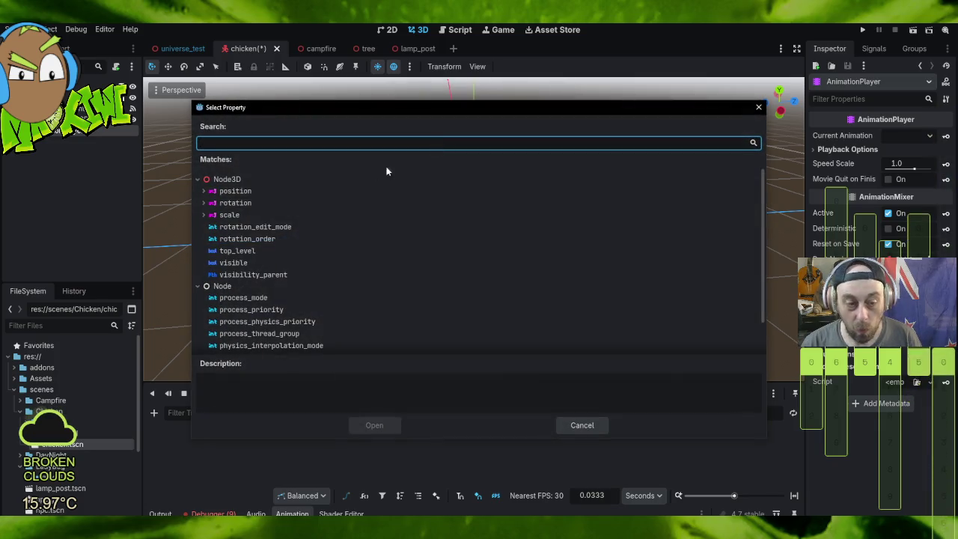
{"action": "scroll", "coordinate": [296, 224], "scroll_direction": "down", "scroll_amount": 2}
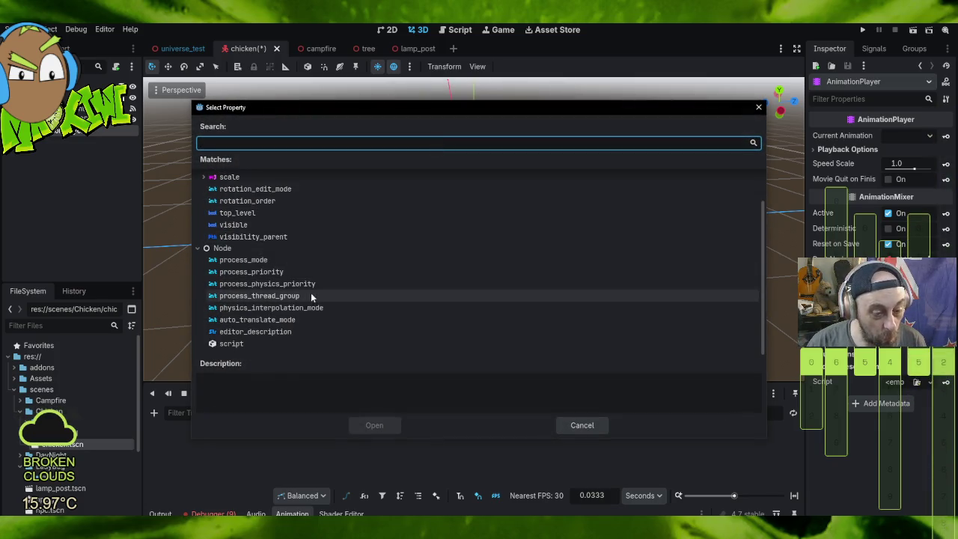
{"action": "scroll", "coordinate": [347, 305], "scroll_direction": "up", "scroll_amount": 2}
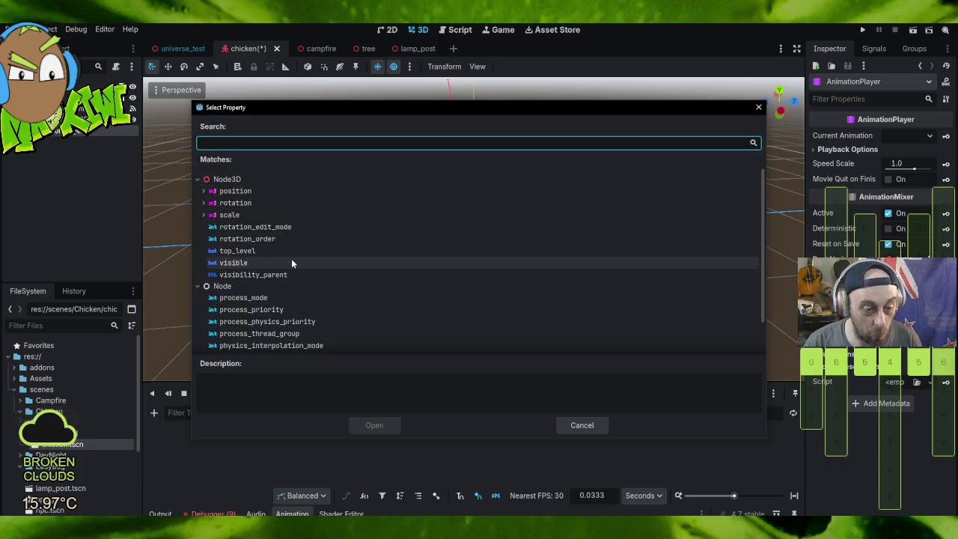
{"action": "scroll", "coordinate": [325, 300], "scroll_direction": "down", "scroll_amount": 2}
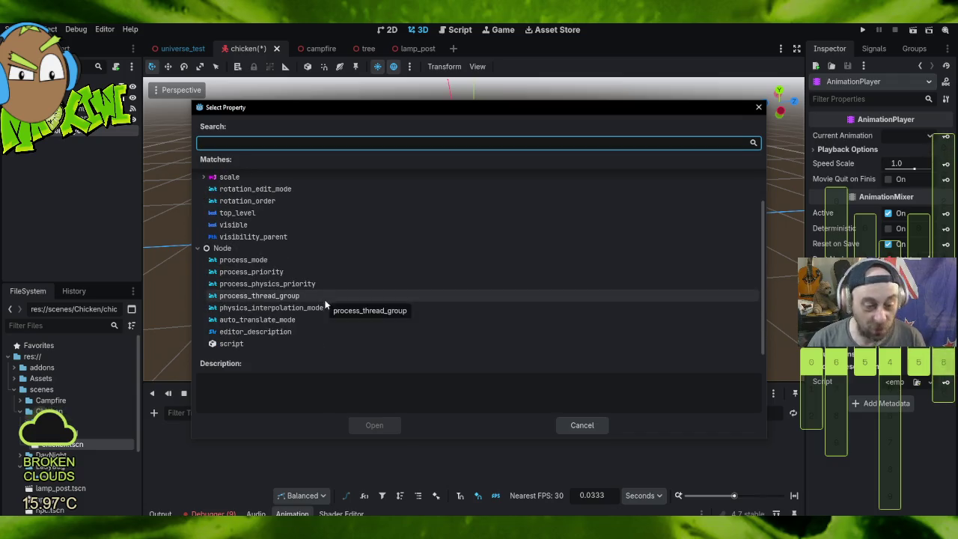
{"action": "scroll", "coordinate": [318, 316], "scroll_direction": "up", "scroll_amount": 2}
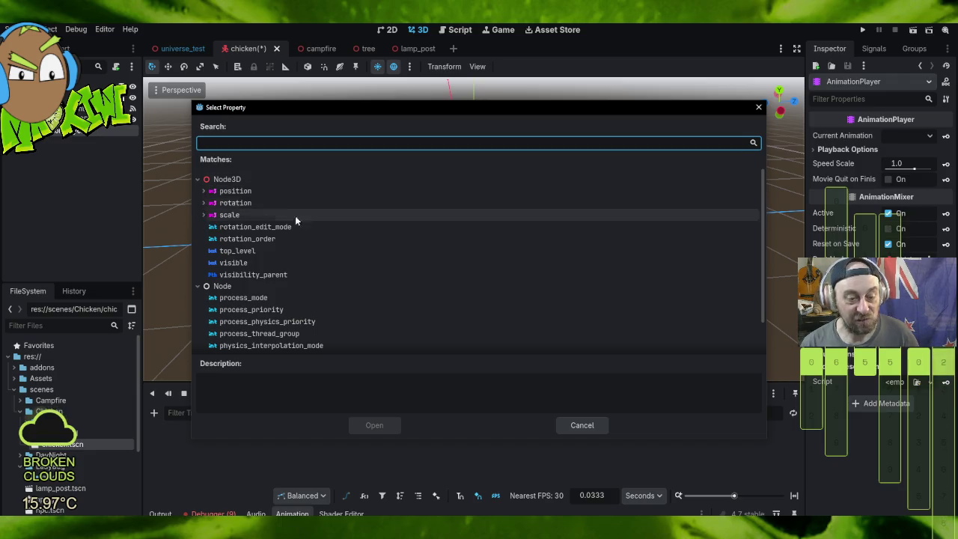
{"action": "scroll", "coordinate": [370, 275], "scroll_direction": "down", "scroll_amount": 2}
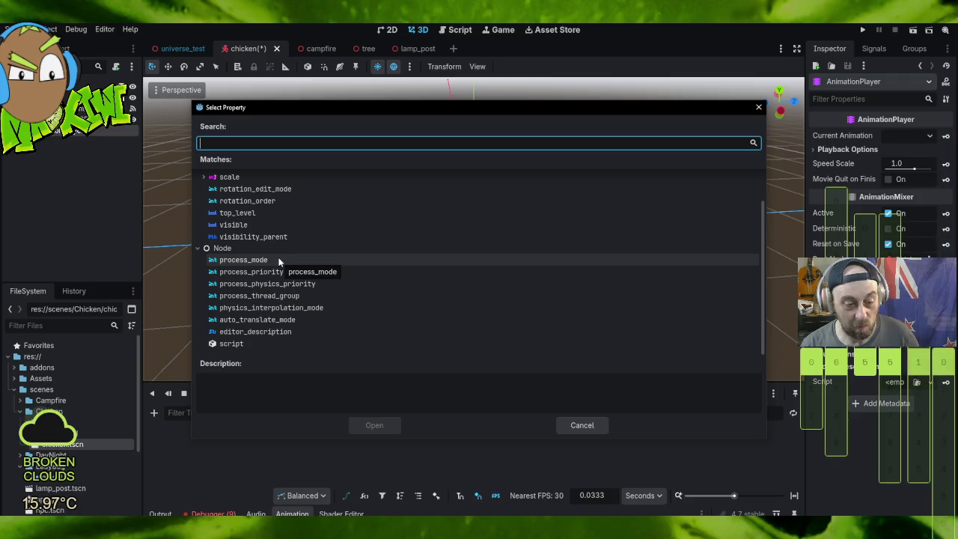
{"action": "left_click", "coordinate": [759, 108]}
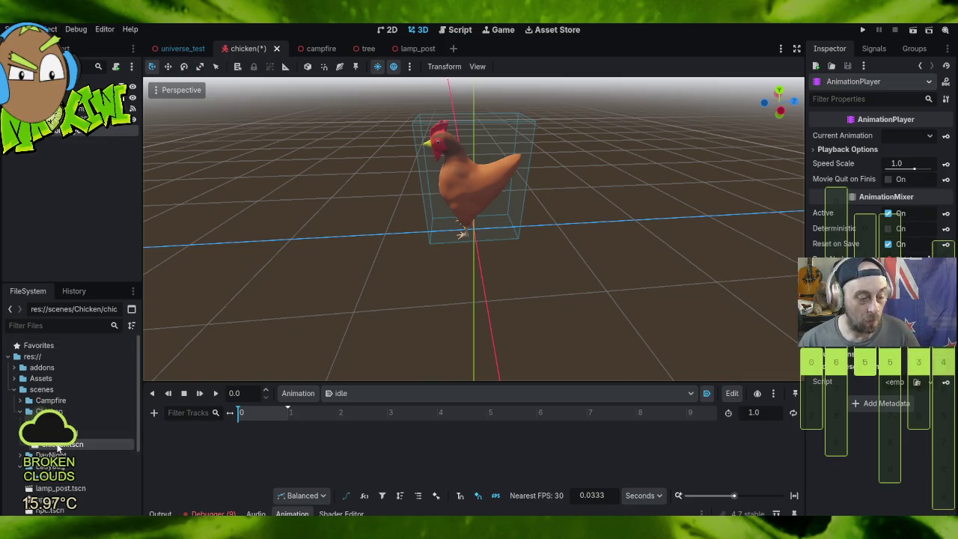
Step: Open the model node's source scene, chicken.glb, in its own editor tab
{"action": "right_click", "coordinate": [65, 99]}
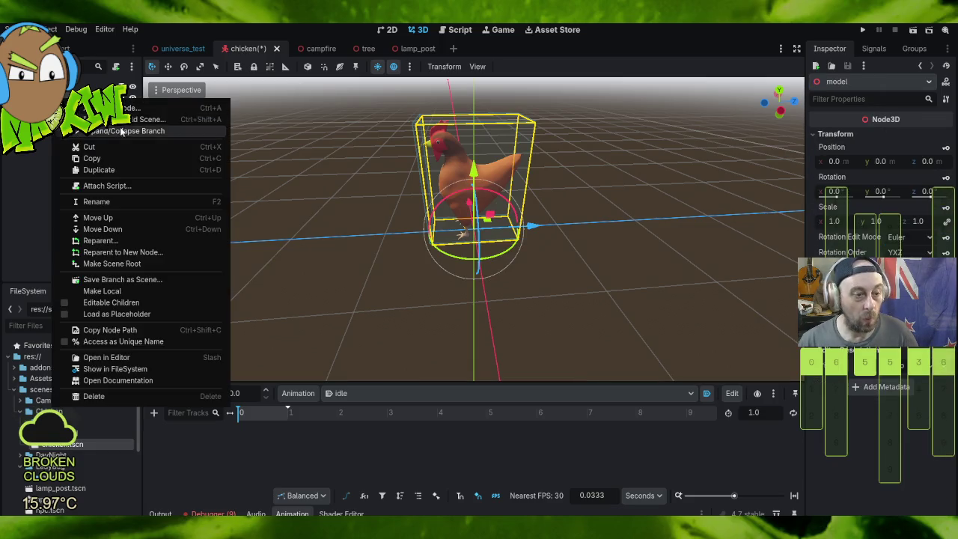
{"action": "left_click", "coordinate": [40, 166]}
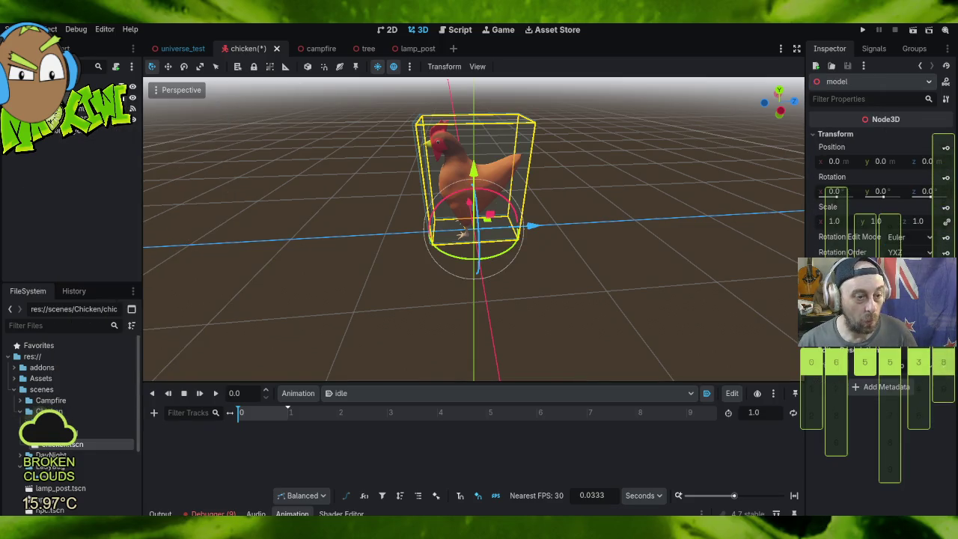
{"action": "left_click", "coordinate": [472, 291]}
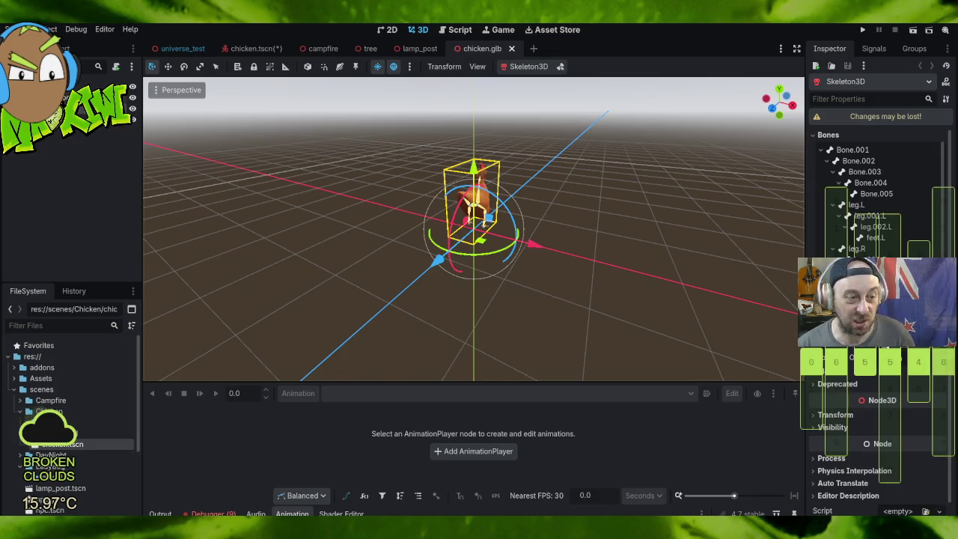
Step: Inspect chichen_root's transform and the Skeleton3D's bones around the model, then close chicken.glb
{"action": "left_click", "coordinate": [45, 81]}
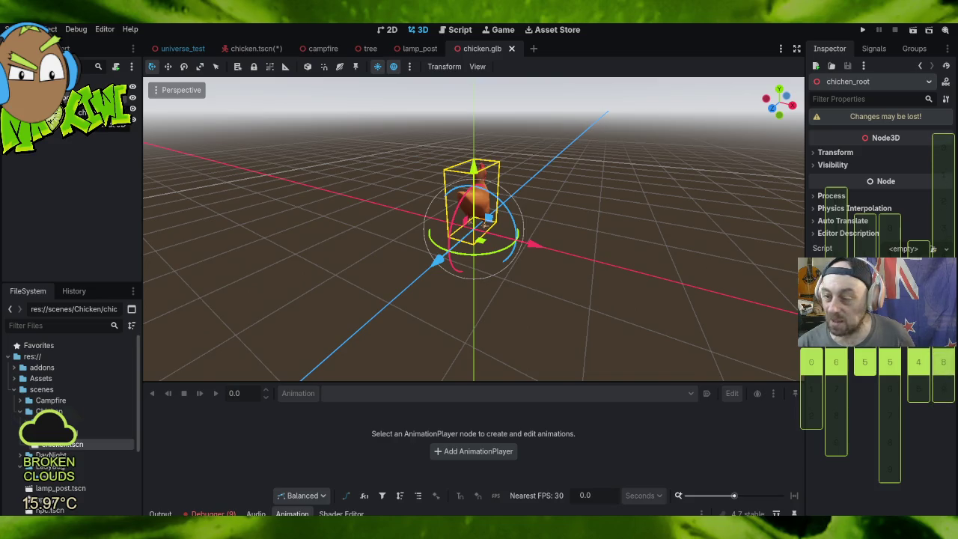
{"action": "left_click", "coordinate": [812, 153]}
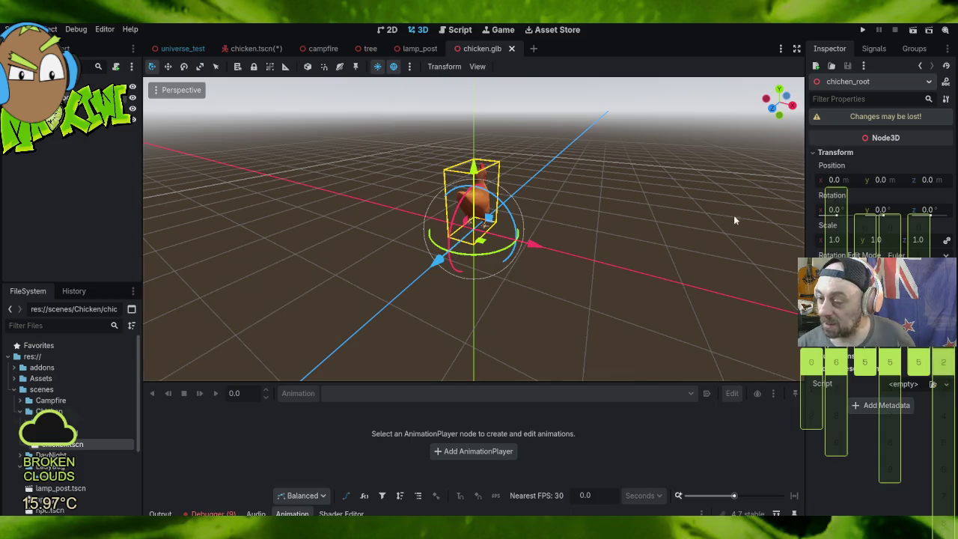
{"action": "left_click", "coordinate": [67, 98]}
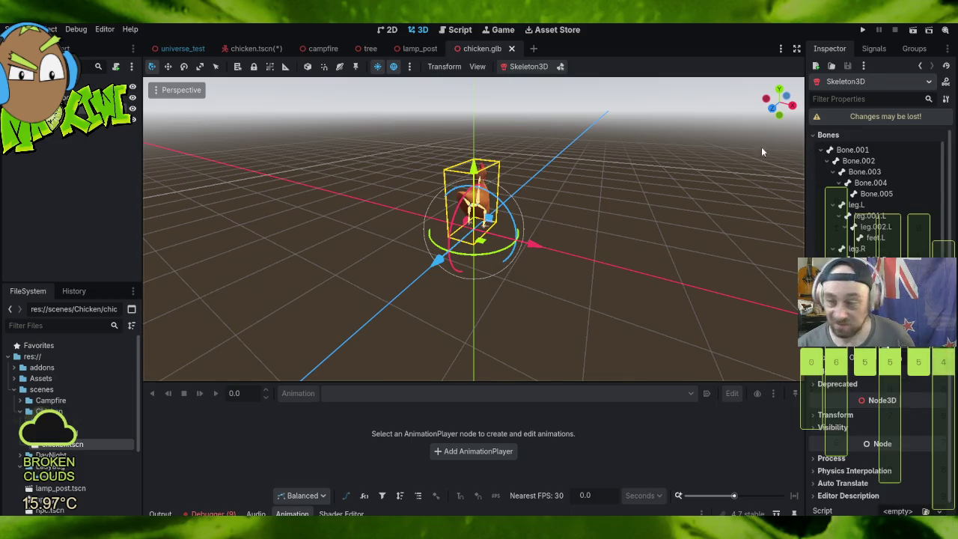
{"action": "left_click_drag", "start_coordinate": [949, 171], "coordinate": [944, 213]}
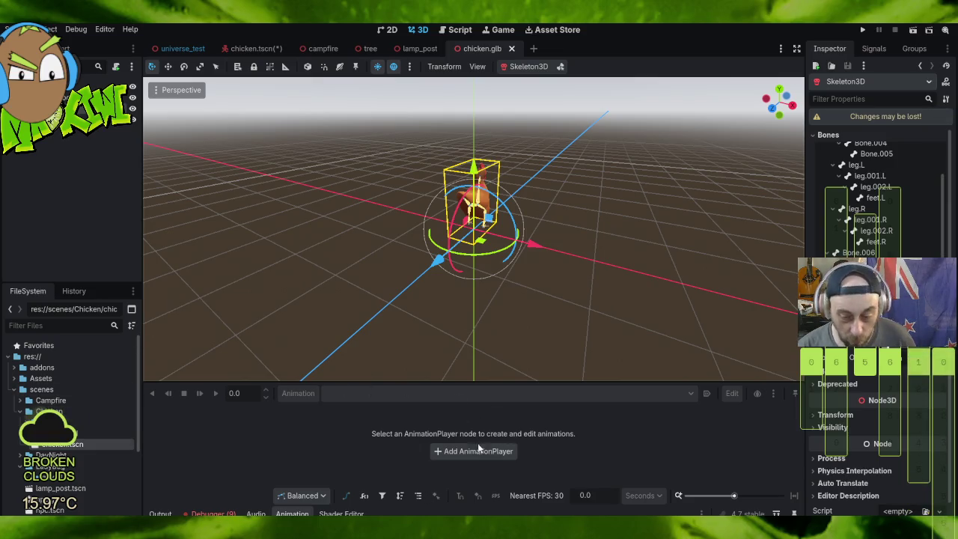
{"action": "mouse_move", "coordinate": [571, 234]}
{"action": "left_mouse_down"}
{"action": "mouse_move", "coordinate": [357, 236]}
{"action": "mouse_move", "coordinate": [406, 197]}
{"action": "mouse_move", "coordinate": [214, 256]}
{"action": "mouse_move", "coordinate": [722, 229]}
{"action": "mouse_move", "coordinate": [162, 253]}
{"action": "mouse_move", "coordinate": [801, 247]}
{"action": "mouse_move", "coordinate": [756, 255]}
{"action": "left_mouse_up"}
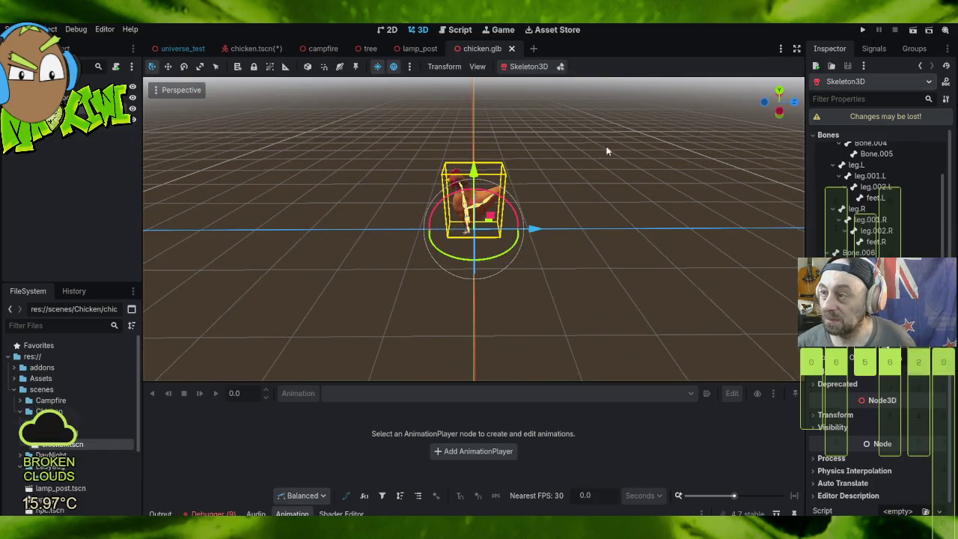
{"action": "scroll", "coordinate": [490, 217], "scroll_direction": "up", "scroll_amount": 10}
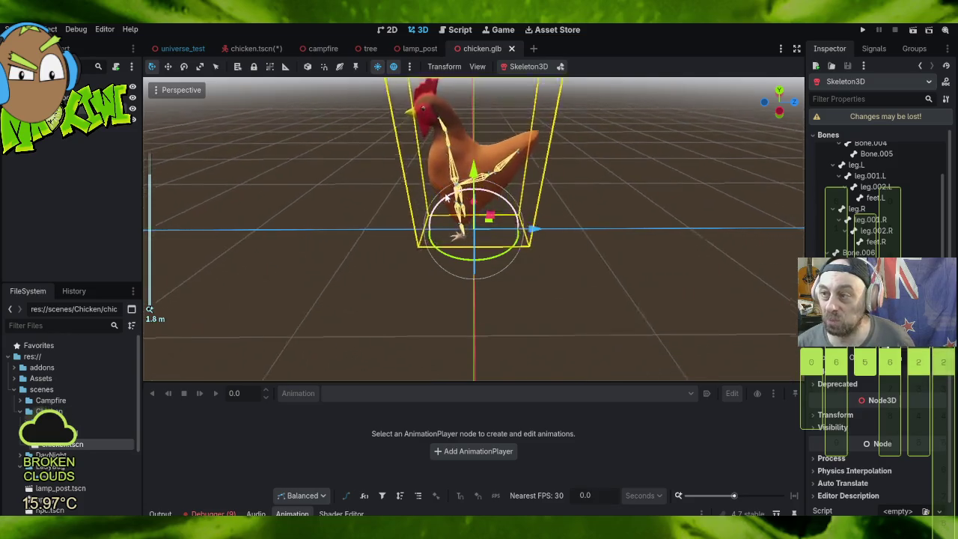
{"action": "mouse_move", "coordinate": [378, 294]}
{"action": "left_mouse_down"}
{"action": "mouse_move", "coordinate": [442, 280]}
{"action": "mouse_move", "coordinate": [380, 240]}
{"action": "mouse_move", "coordinate": [384, 273]}
{"action": "left_mouse_up"}
{"action": "scroll", "coordinate": [384, 273], "scroll_direction": "down", "scroll_amount": 5}
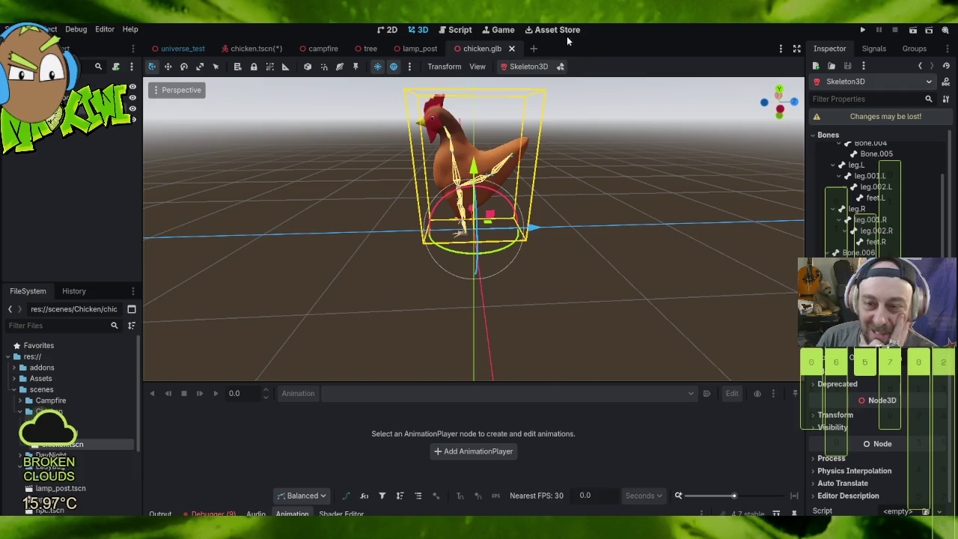
{"action": "left_click", "coordinate": [512, 50]}
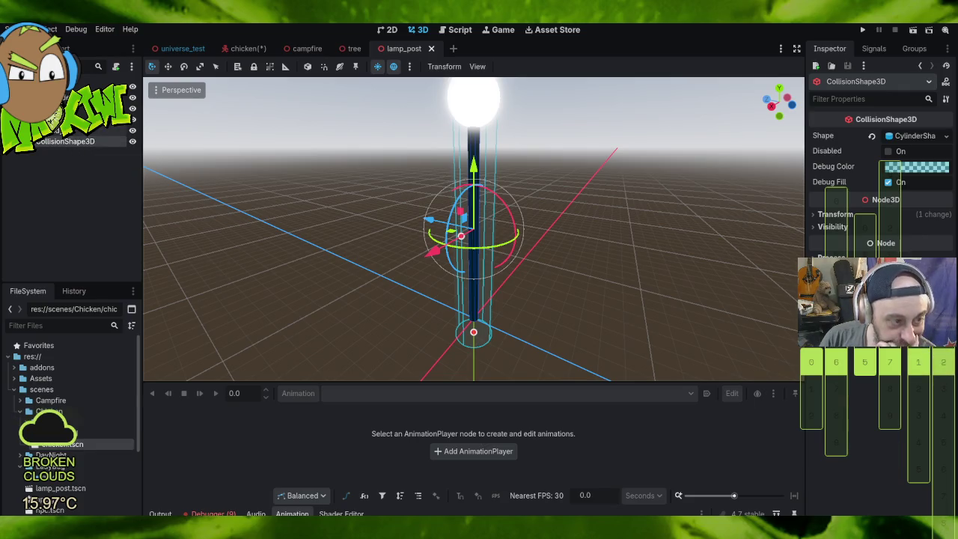
Step: Back in the chicken scene, enable Editable Children on the model node
{"action": "left_click", "coordinate": [248, 49]}
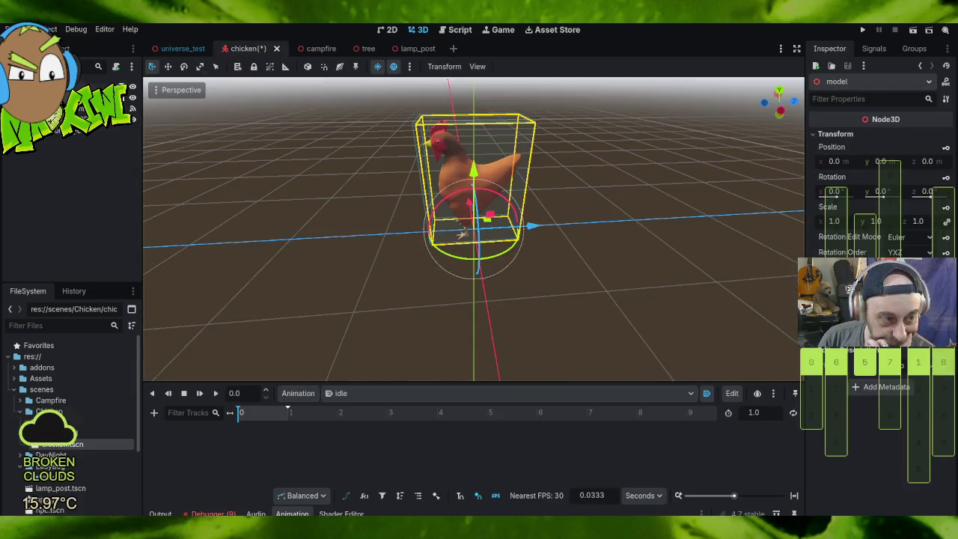
{"action": "right_click", "coordinate": [51, 103]}
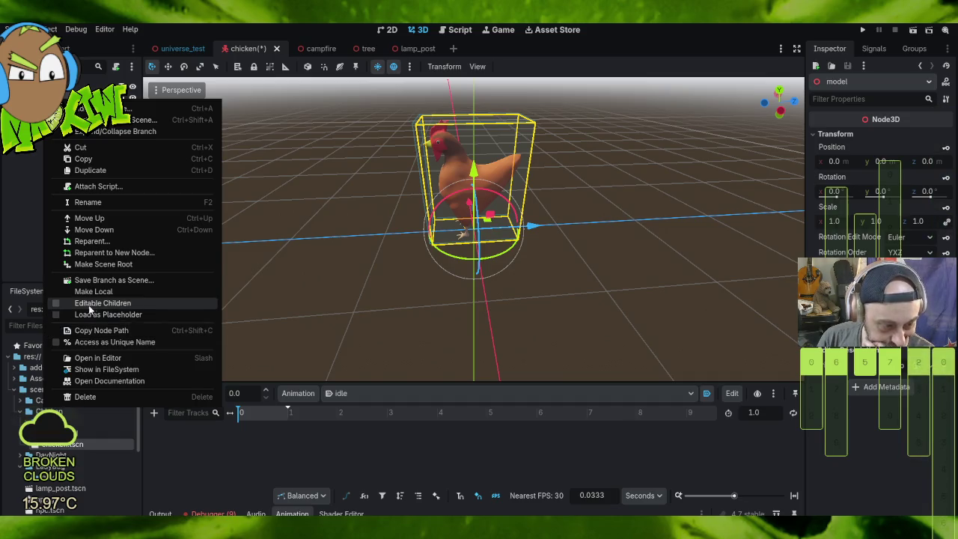
{"action": "left_click", "coordinate": [59, 303]}
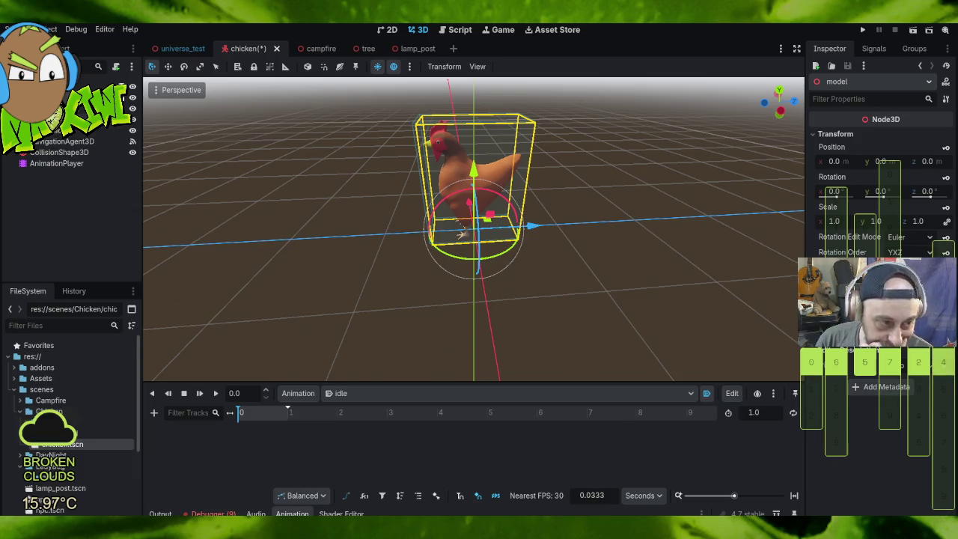
Step: Inspect the exposed Skeleton3D and chicken mesh nodes, then select the AnimationPlayer
{"action": "key", "text": "Delete"}
{"action": "key", "text": "ctrl+z"}
{"action": "left_click", "coordinate": [60, 132]}
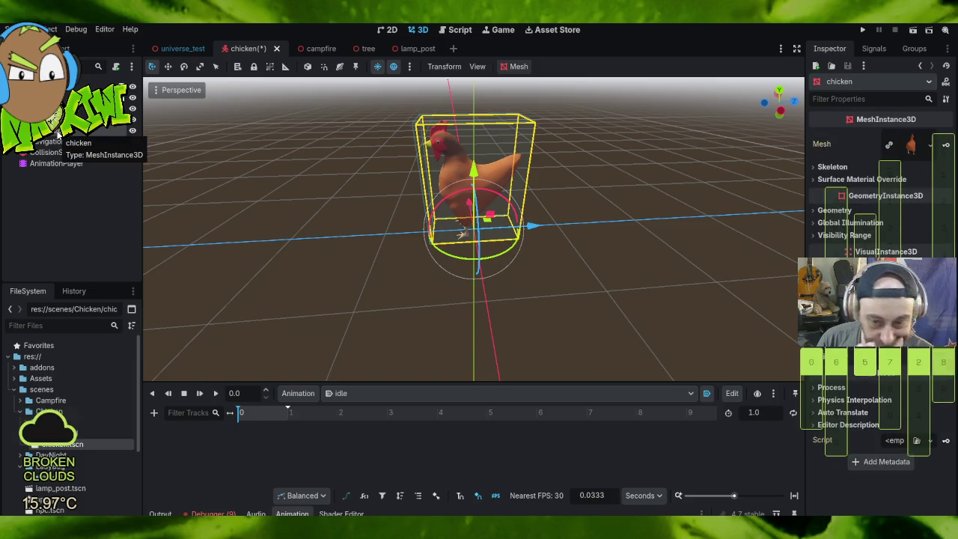
{"action": "left_click", "coordinate": [60, 120]}
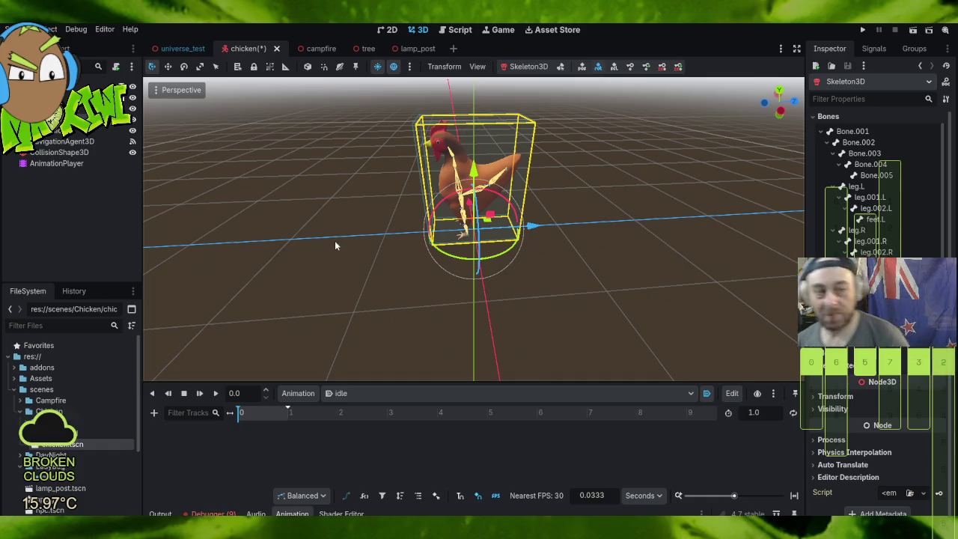
{"action": "left_click", "coordinate": [75, 131]}
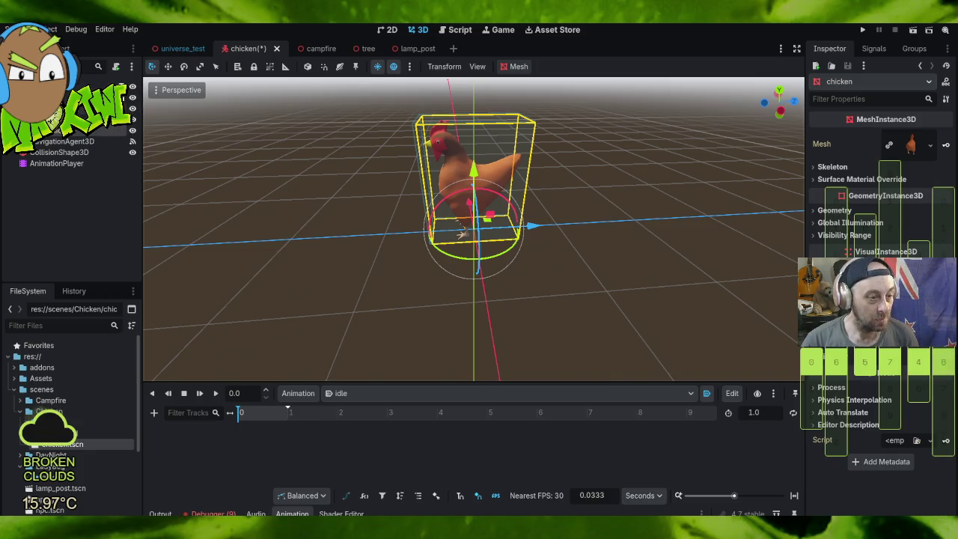
{"action": "left_click", "coordinate": [67, 163]}
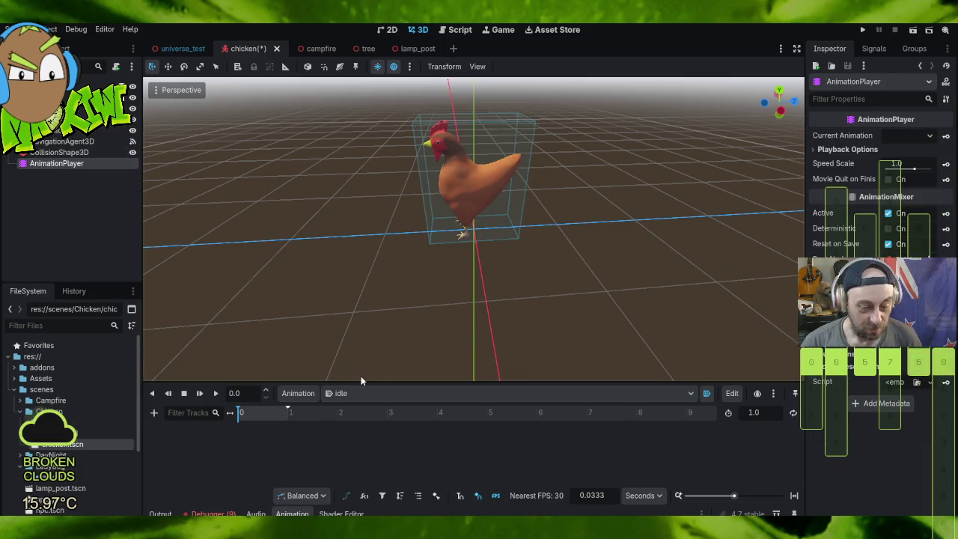
Step: Add a property track for Skeleton3D's animate_physical_bones to the idle animation
{"action": "left_click", "coordinate": [154, 412]}
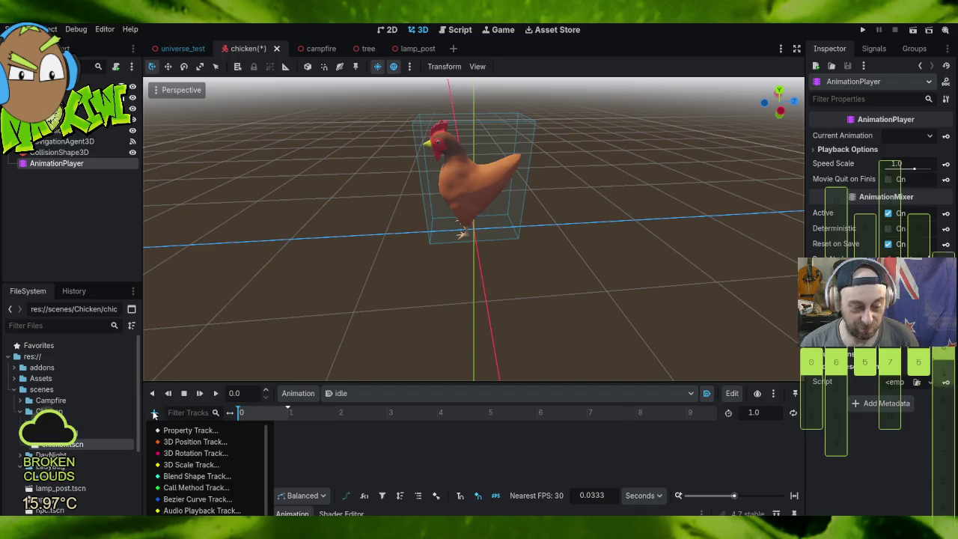
{"action": "left_click", "coordinate": [191, 431]}
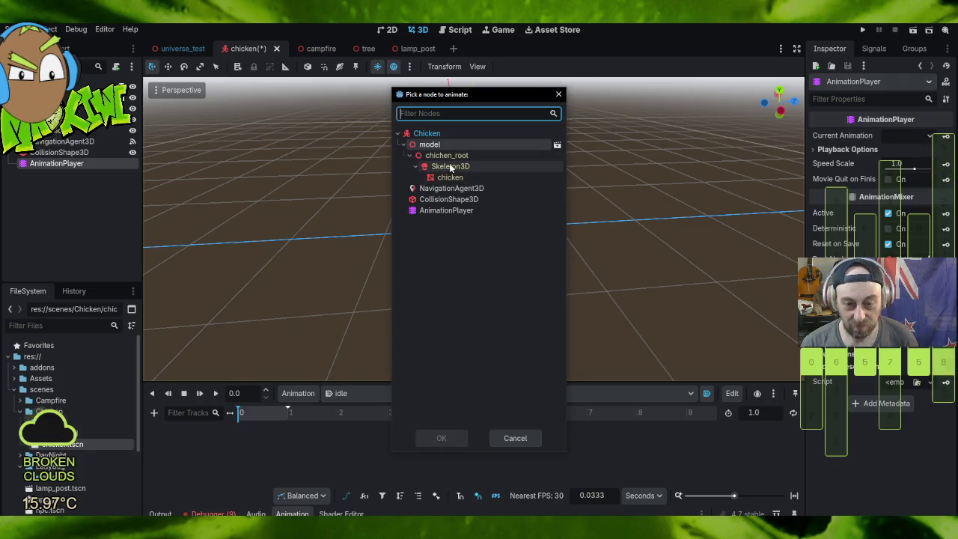
{"action": "left_click", "coordinate": [454, 166]}
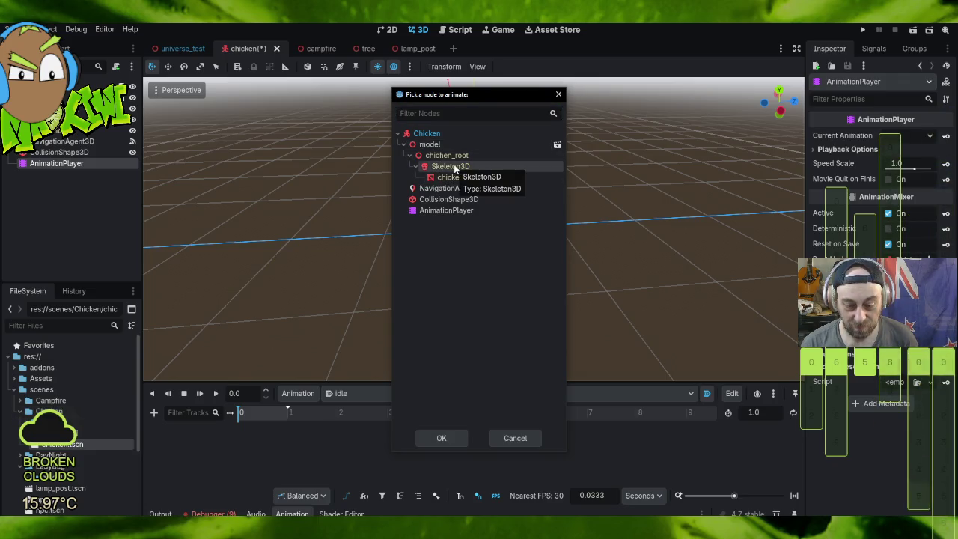
{"action": "double_click", "coordinate": [453, 166]}
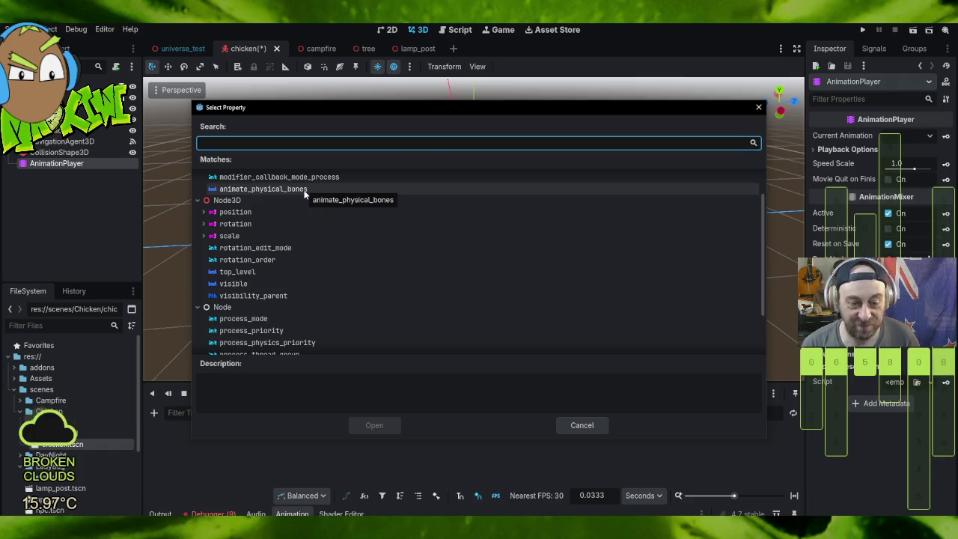
{"action": "scroll", "coordinate": [323, 194], "scroll_direction": "down", "scroll_amount": 2}
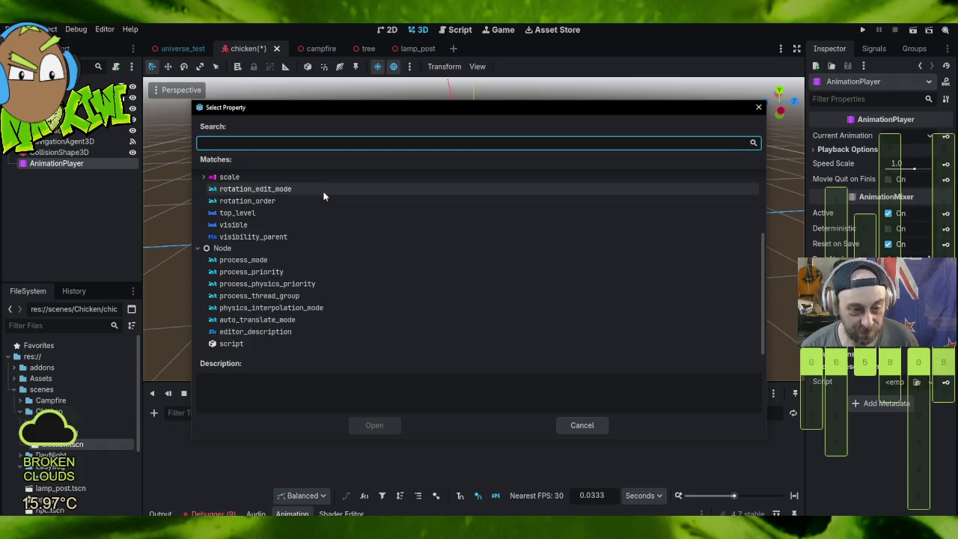
{"action": "scroll", "coordinate": [324, 193], "scroll_direction": "up", "scroll_amount": 3}
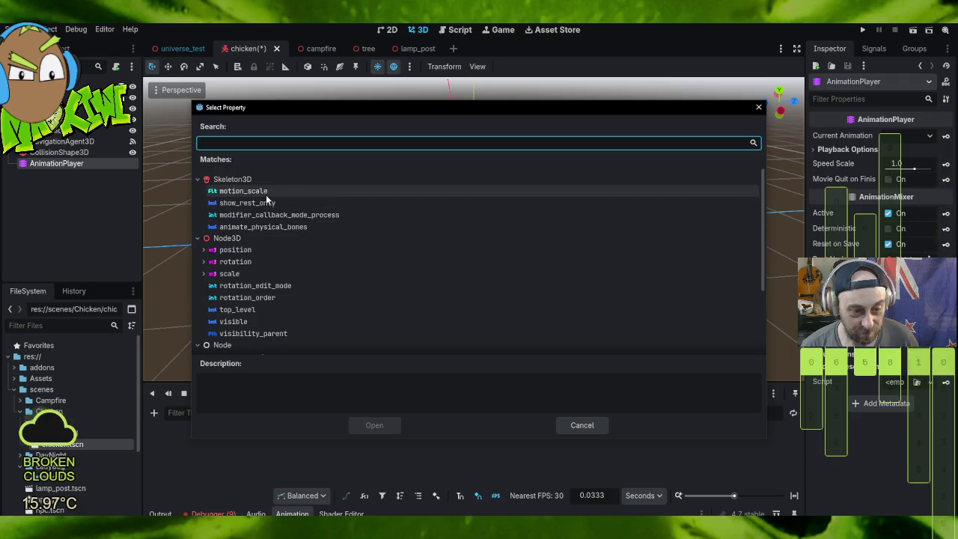
{"action": "double_click", "coordinate": [294, 229]}
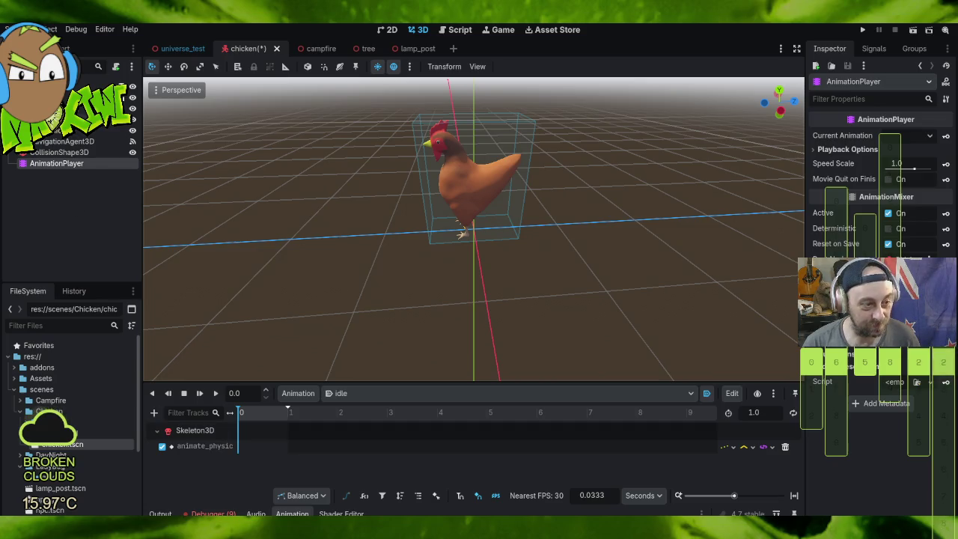
{"action": "left_click", "coordinate": [51, 130]}
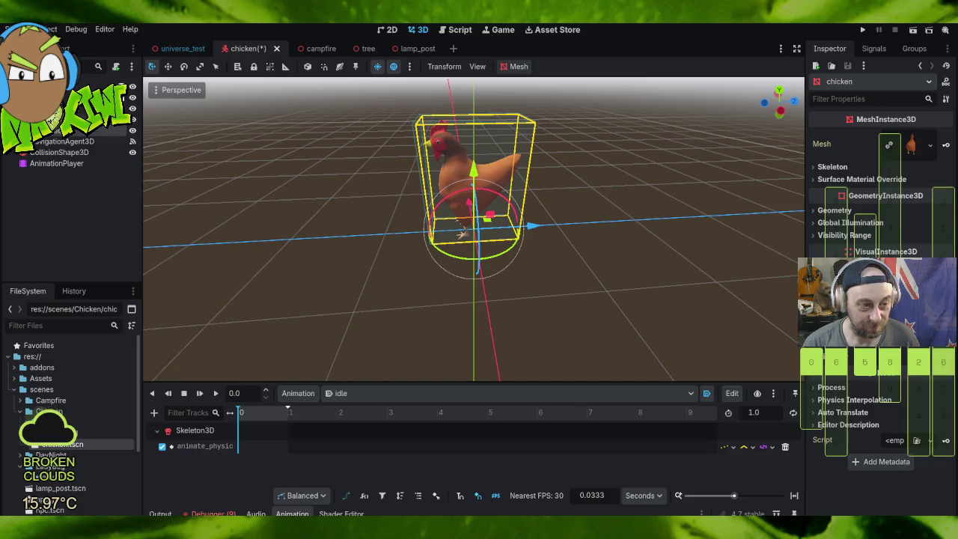
Step: Select the Skeleton3D, then clear the selection and pick the chicken model's mesh in the viewport
{"action": "left_click", "coordinate": [52, 120]}
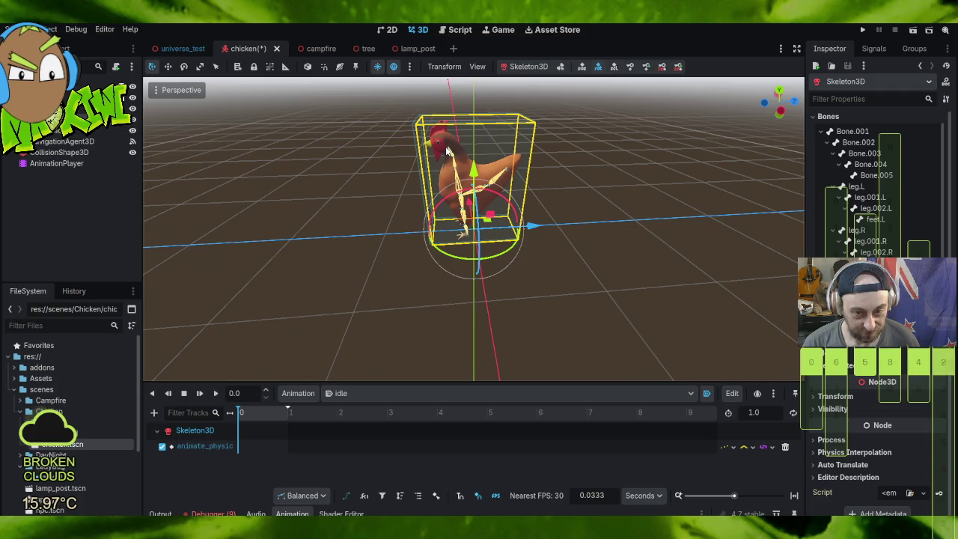
{"action": "left_click", "coordinate": [446, 154]}
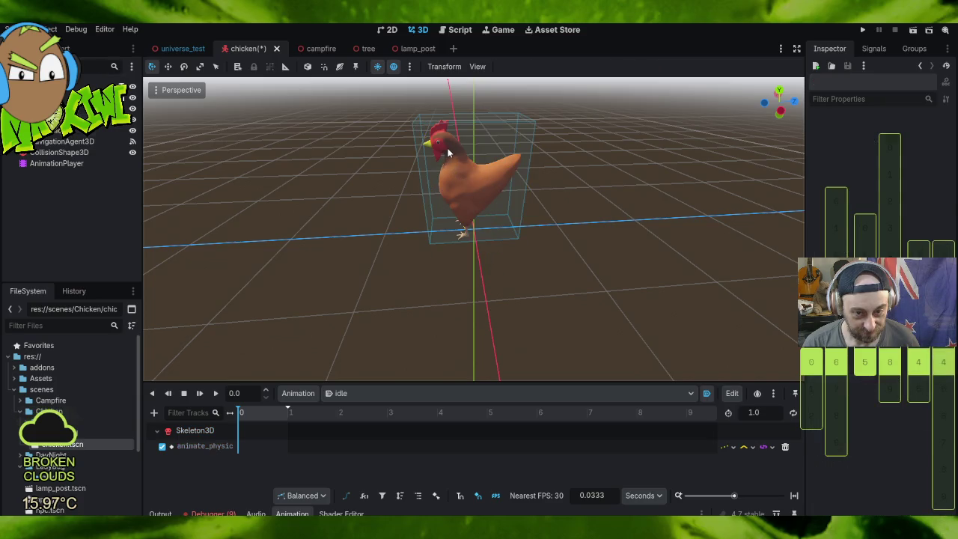
{"action": "left_click", "coordinate": [448, 154]}
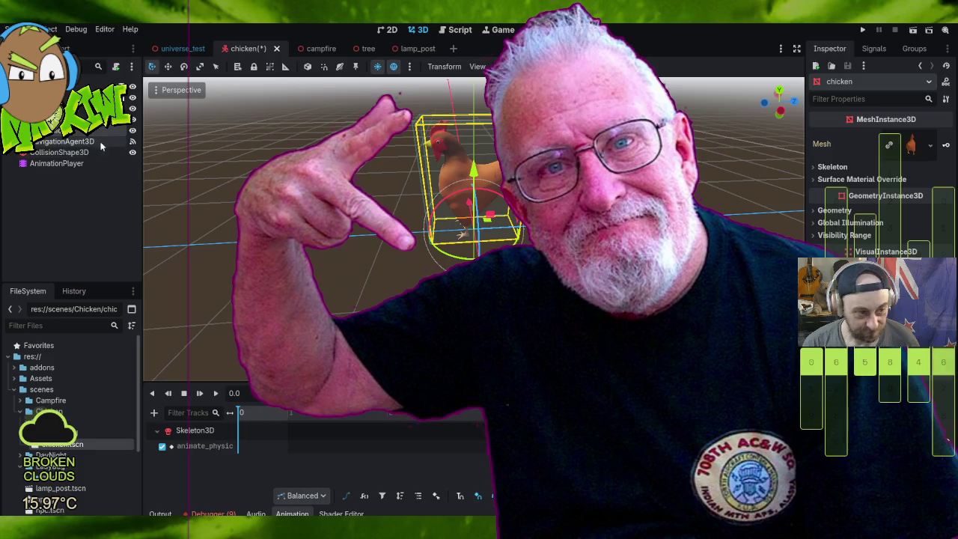
Step: Select the chicken's Skeleton3D and scroll through its Bones list in the Inspector
{"action": "left_click", "coordinate": [100, 131]}
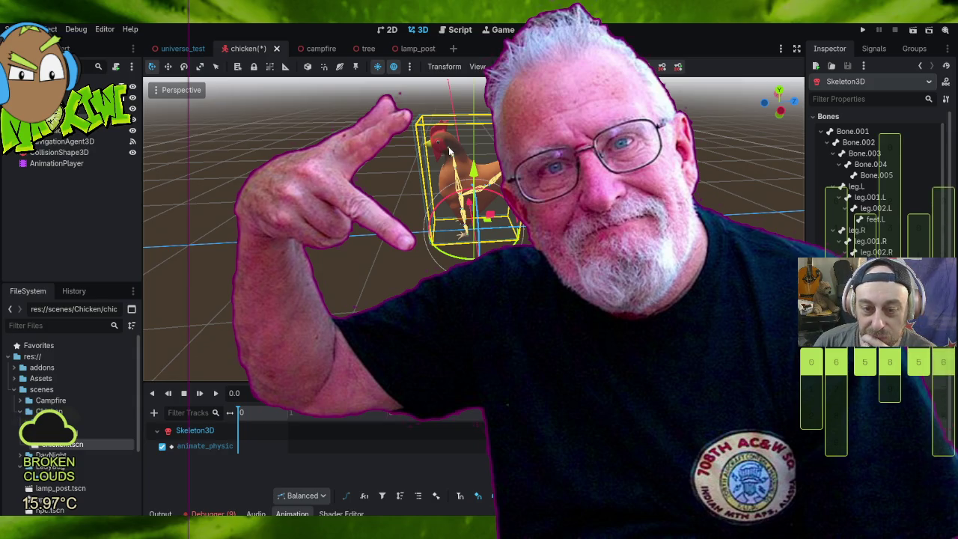
{"action": "left_click", "coordinate": [449, 153]}
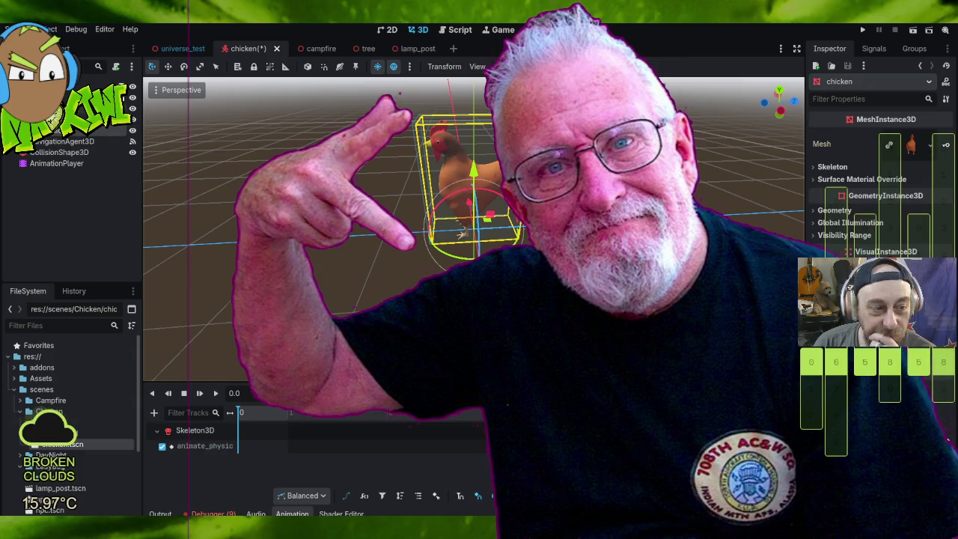
{"action": "left_click", "coordinate": [891, 160]}
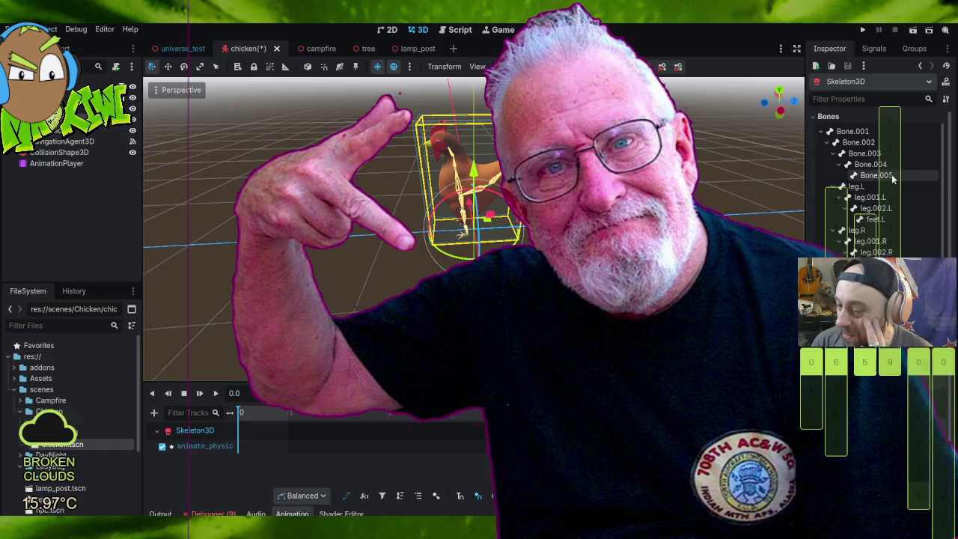
{"action": "scroll", "coordinate": [893, 178], "scroll_direction": "down", "scroll_amount": 2}
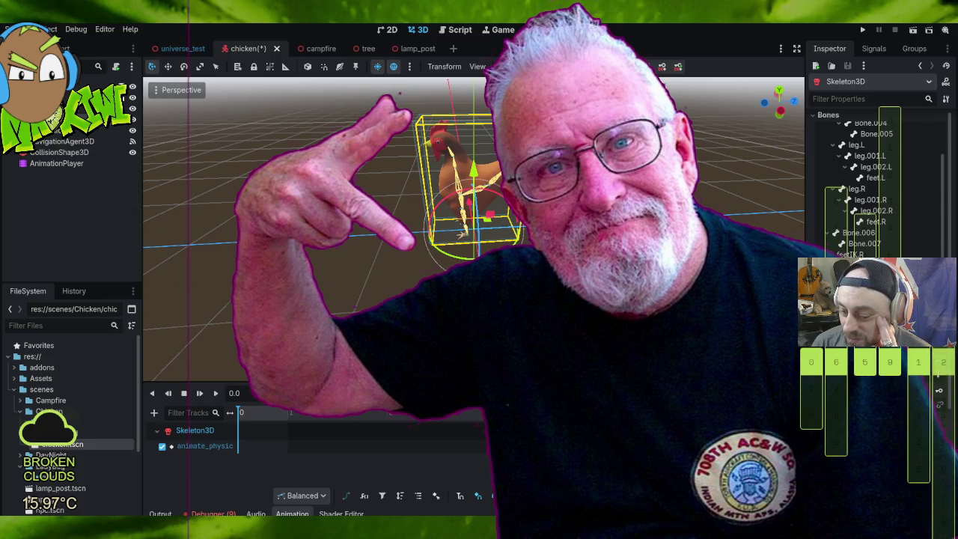
{"action": "scroll", "coordinate": [879, 180], "scroll_direction": "down", "scroll_amount": 5}
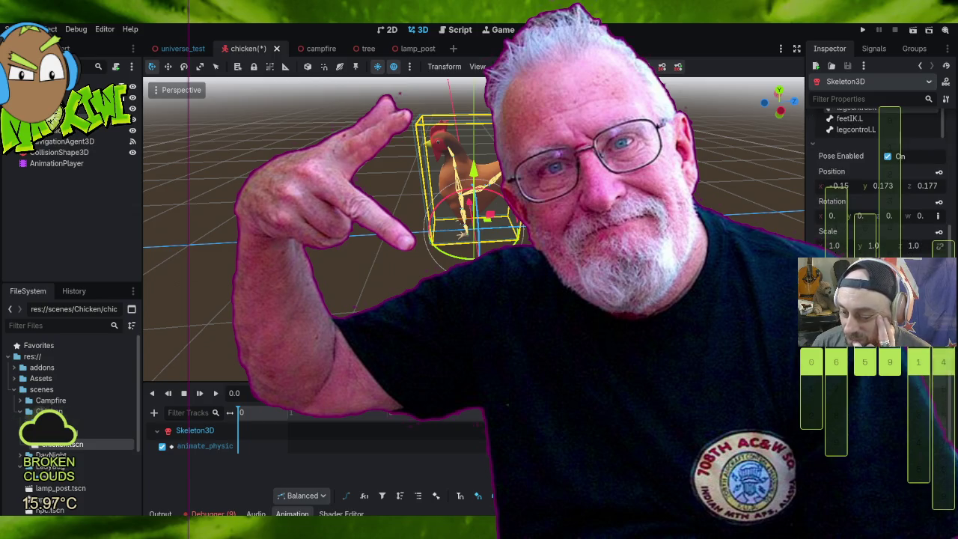
{"action": "scroll", "coordinate": [880, 180], "scroll_direction": "up", "scroll_amount": 6}
{"action": "scroll", "coordinate": [872, 210], "scroll_direction": "up", "scroll_amount": 2}
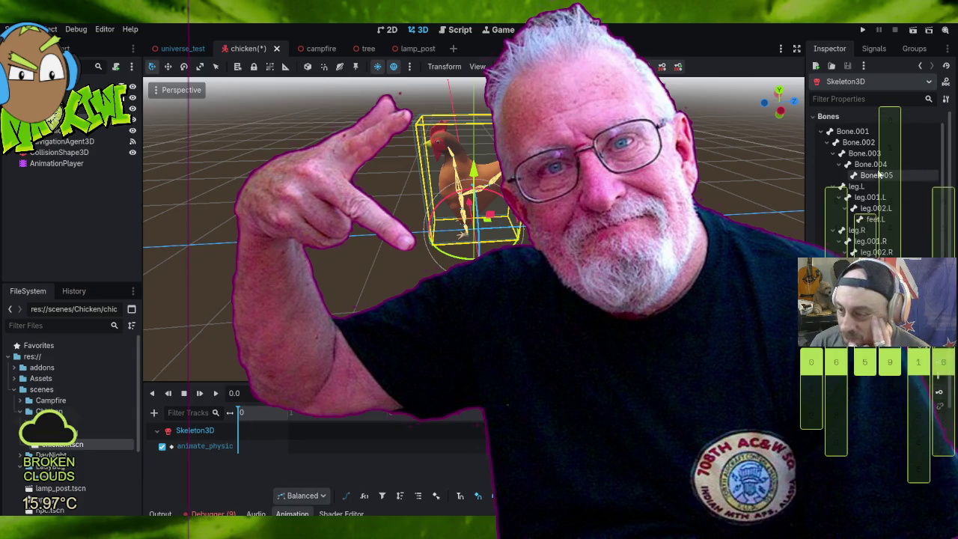
Step: Check Bone.001, leg.L, leg.R, Bone.006 and Bone.002, then select Bone.004 for posing
{"action": "left_click", "coordinate": [868, 131]}
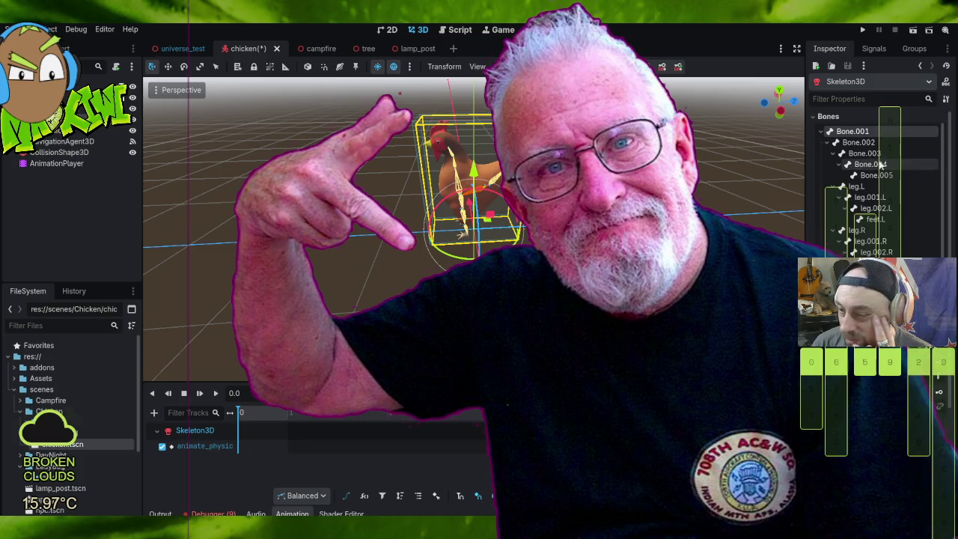
{"action": "left_click", "coordinate": [872, 187]}
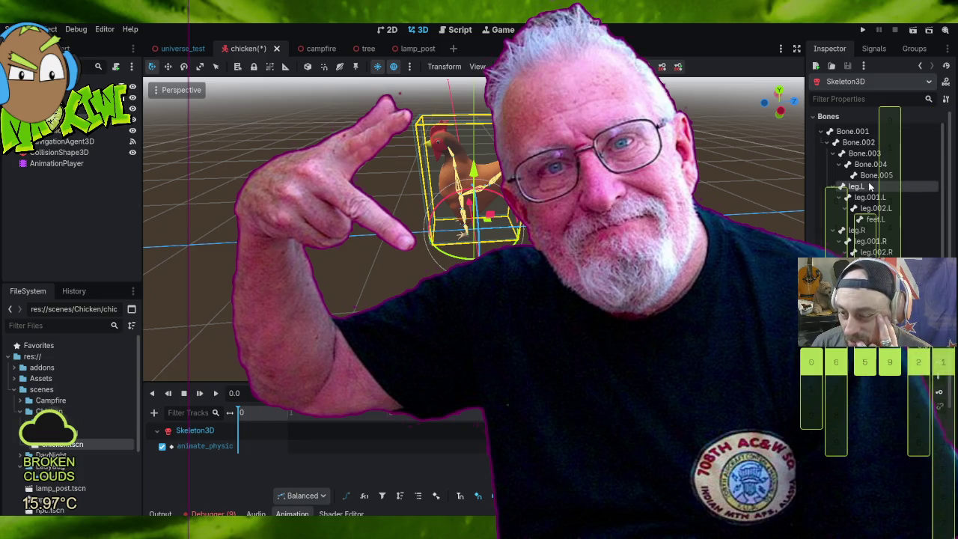
{"action": "left_click", "coordinate": [867, 230]}
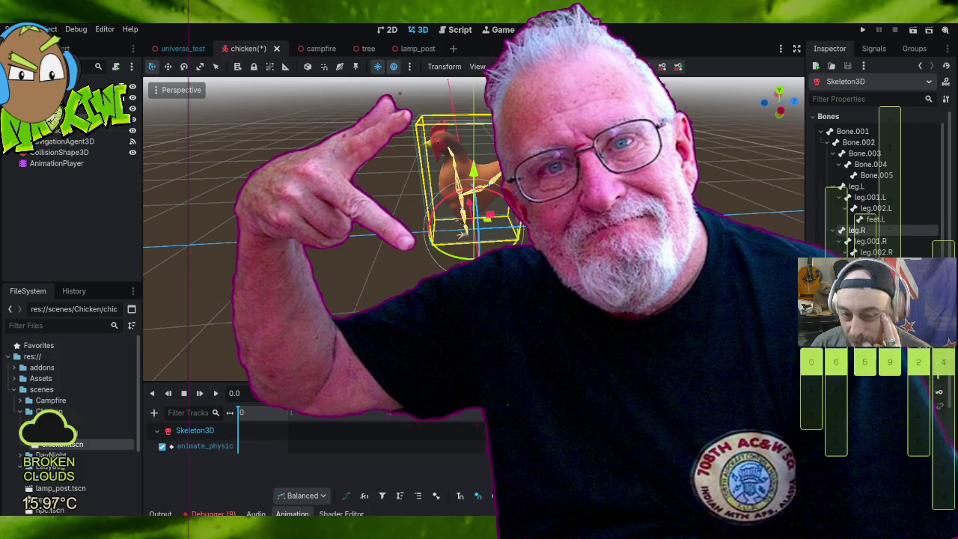
{"action": "scroll", "coordinate": [876, 191], "scroll_direction": "down", "scroll_amount": 3}
{"action": "left_click", "coordinate": [861, 186]}
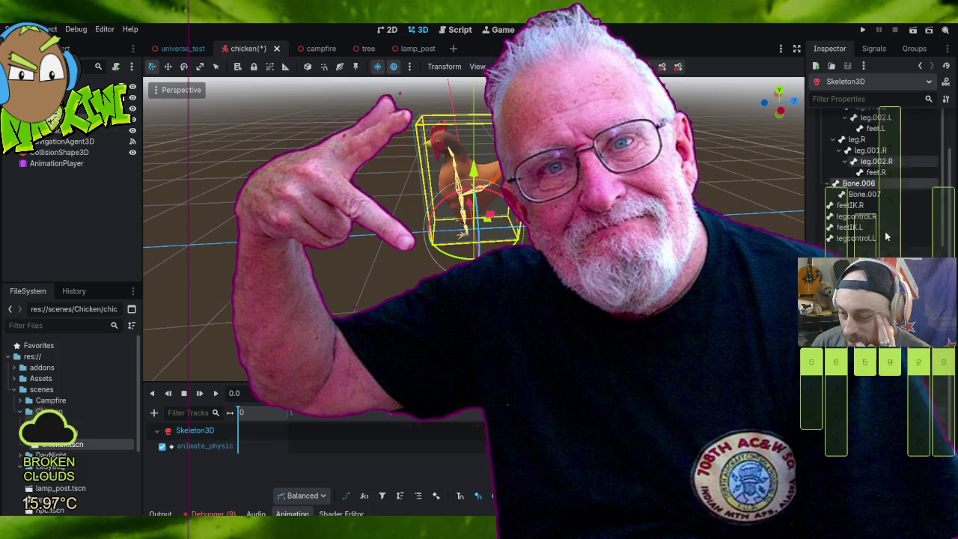
{"action": "scroll", "coordinate": [877, 198], "scroll_direction": "down", "scroll_amount": 2}
{"action": "scroll", "coordinate": [877, 191], "scroll_direction": "up", "scroll_amount": 5}
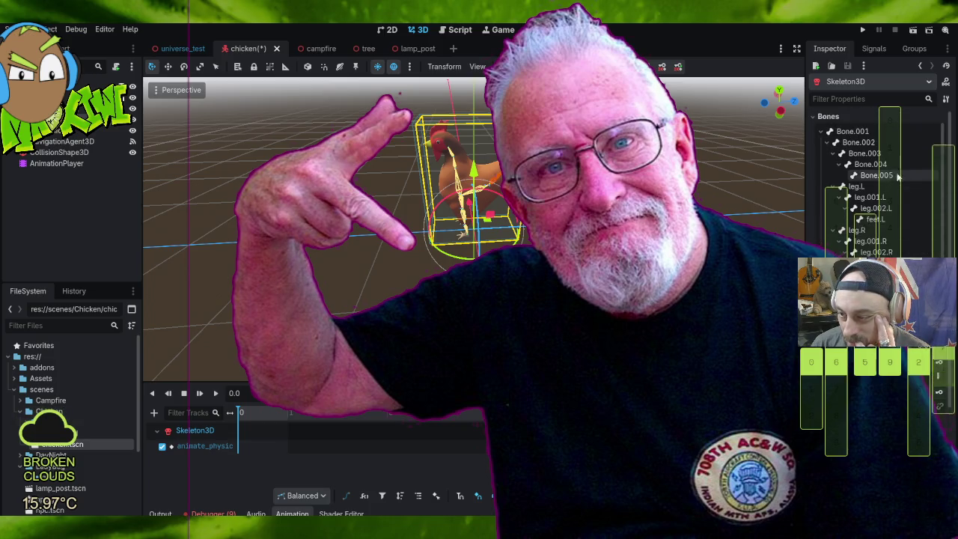
{"action": "left_click", "coordinate": [860, 142]}
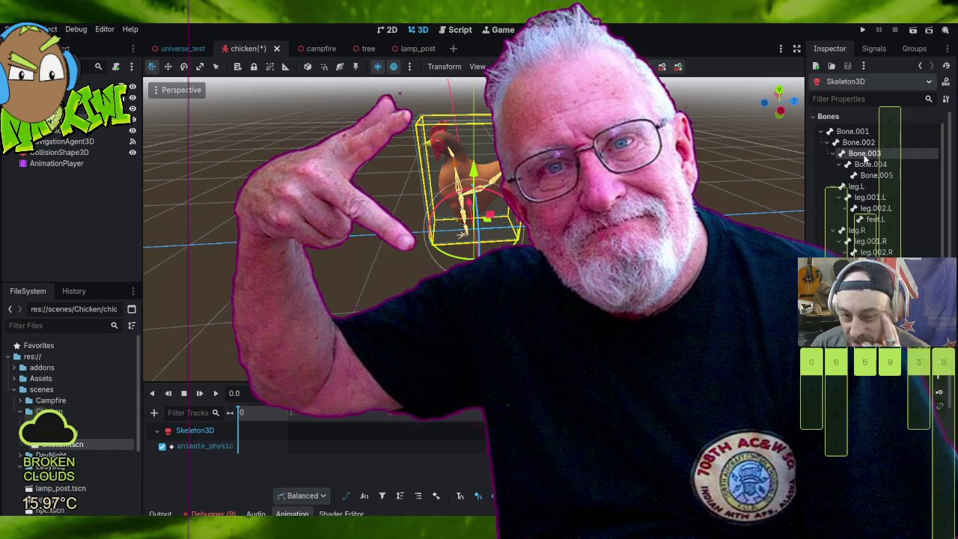
{"action": "left_click", "coordinate": [868, 165]}
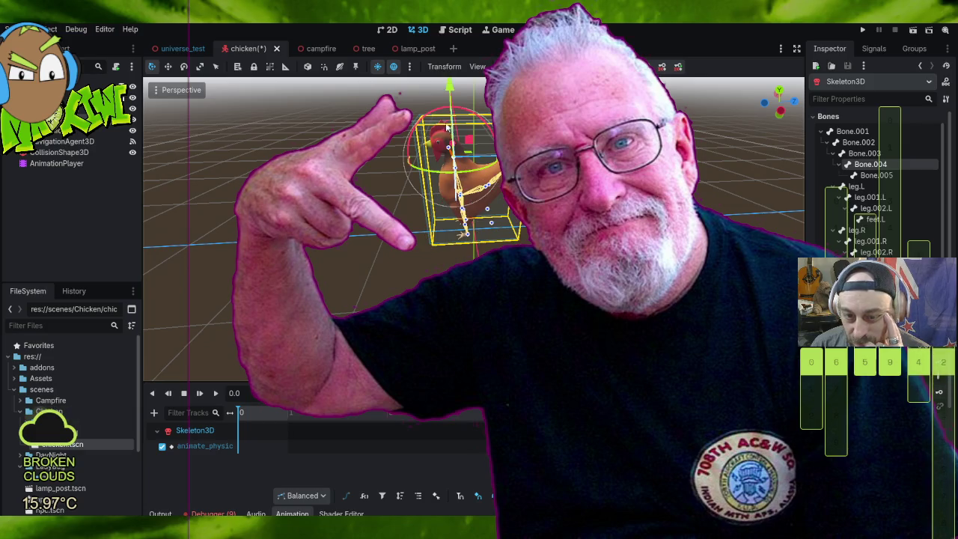
Step: Rotate Bone.004 to tilt the chicken and key it, adding a Bone.004 track to idle
{"action": "mouse_move", "coordinate": [451, 146]}
{"action": "left_mouse_down"}
{"action": "mouse_move", "coordinate": [436, 140]}
{"action": "mouse_move", "coordinate": [435, 152]}
{"action": "left_mouse_up"}
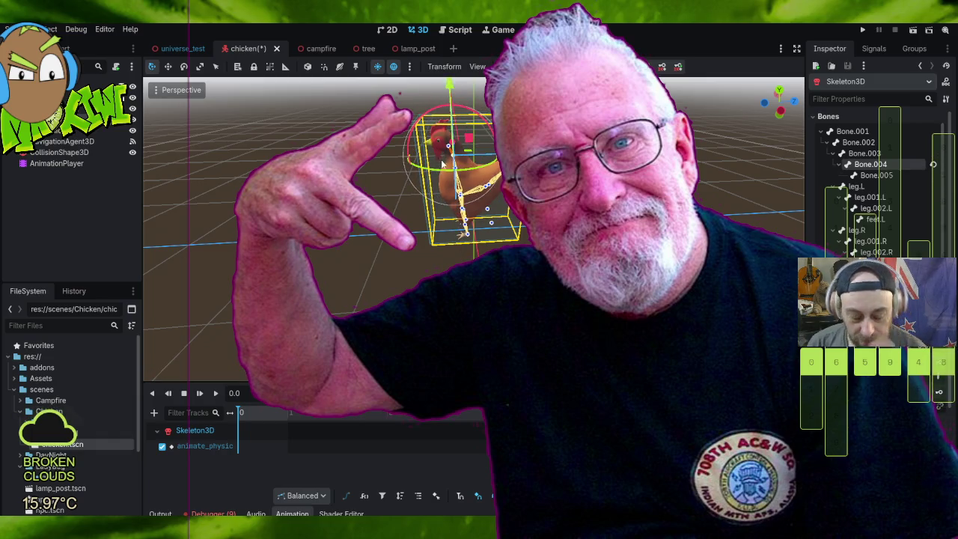
{"action": "mouse_move", "coordinate": [452, 166]}
{"action": "left_mouse_down"}
{"action": "mouse_move", "coordinate": [468, 238]}
{"action": "mouse_move", "coordinate": [748, 187]}
{"action": "left_mouse_up"}
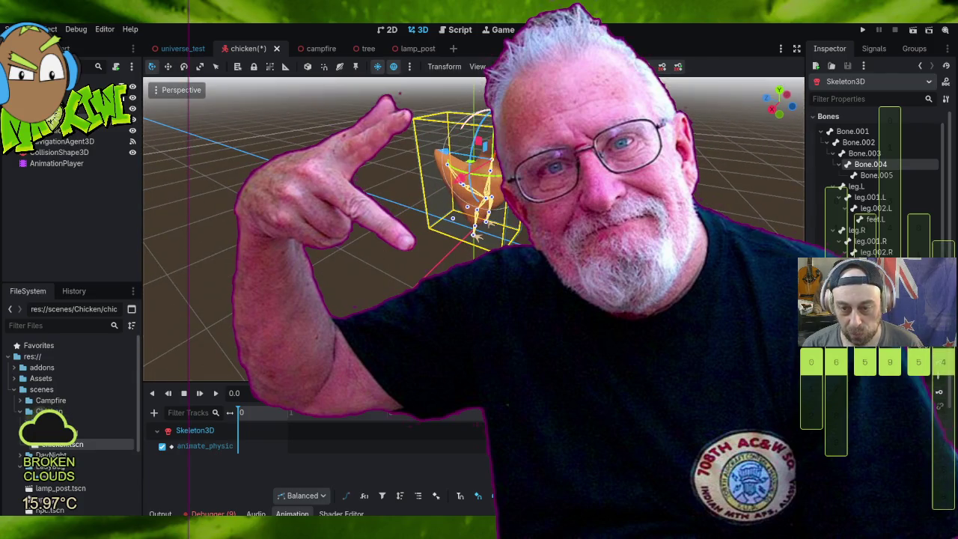
{"action": "left_click_drag", "start_coordinate": [479, 116], "coordinate": [148, 370]}
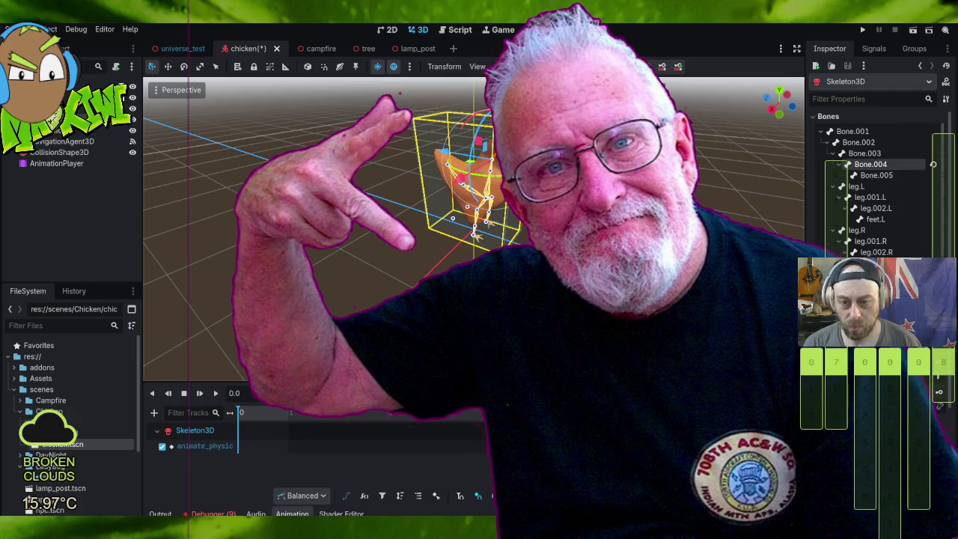
{"action": "left_click", "coordinate": [933, 163]}
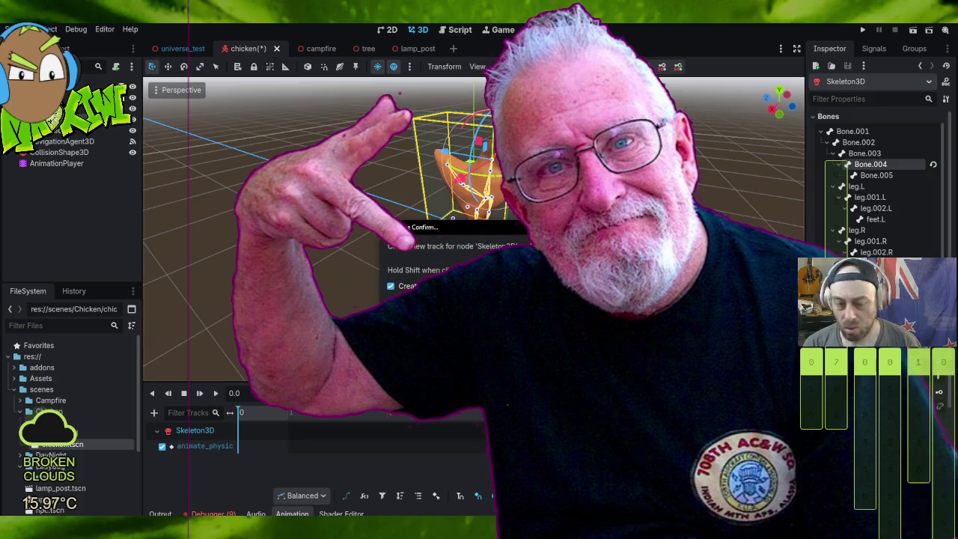
{"action": "key", "text": "Return"}
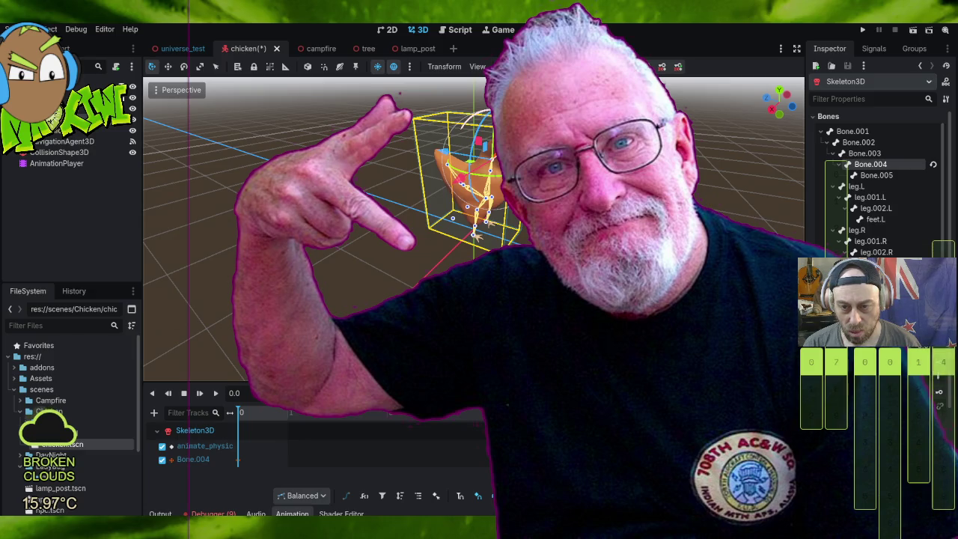
Step: Rotate the chicken's Bone.004 a few more degrees with the gizmo
{"action": "key", "text": "r"}
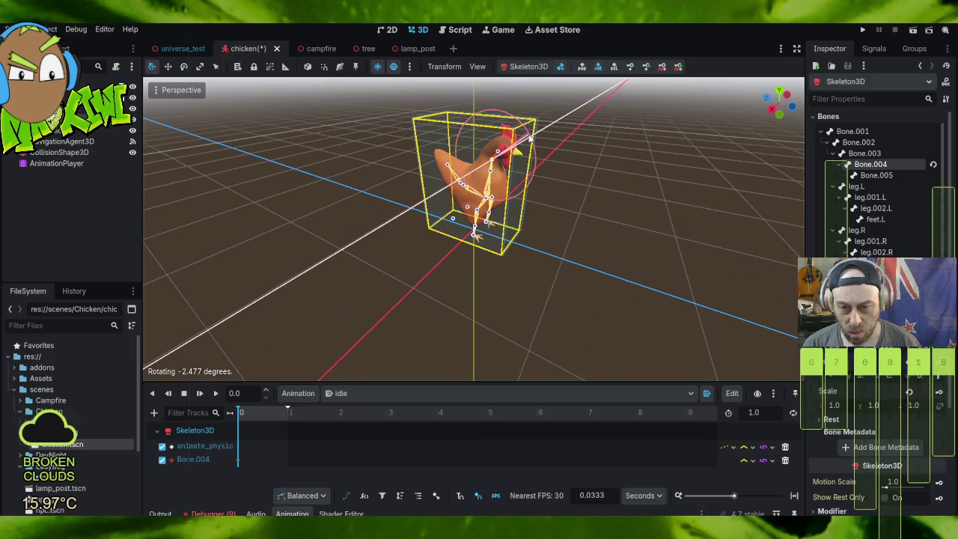
{"action": "key", "text": "Return"}
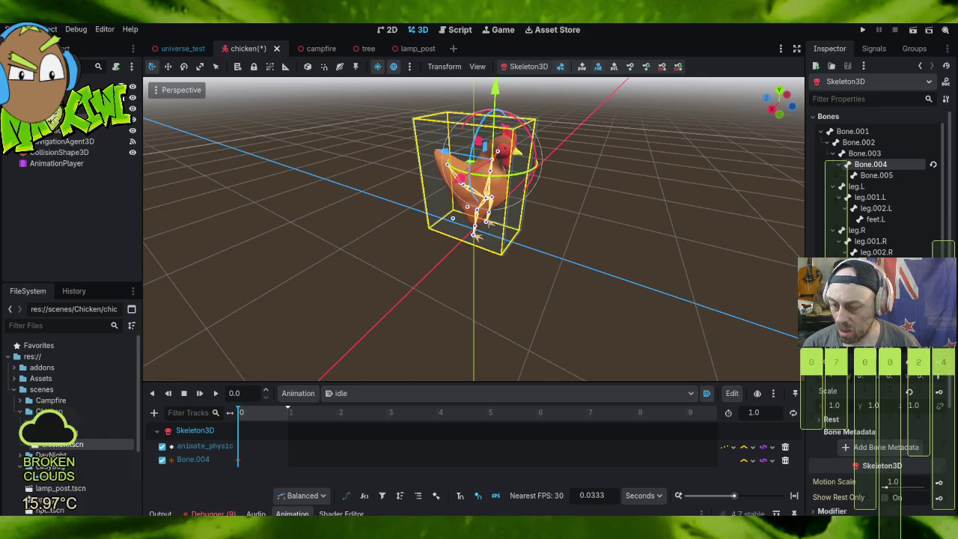
{"action": "left_click_drag", "start_coordinate": [536, 152], "coordinate": [528, 160]}
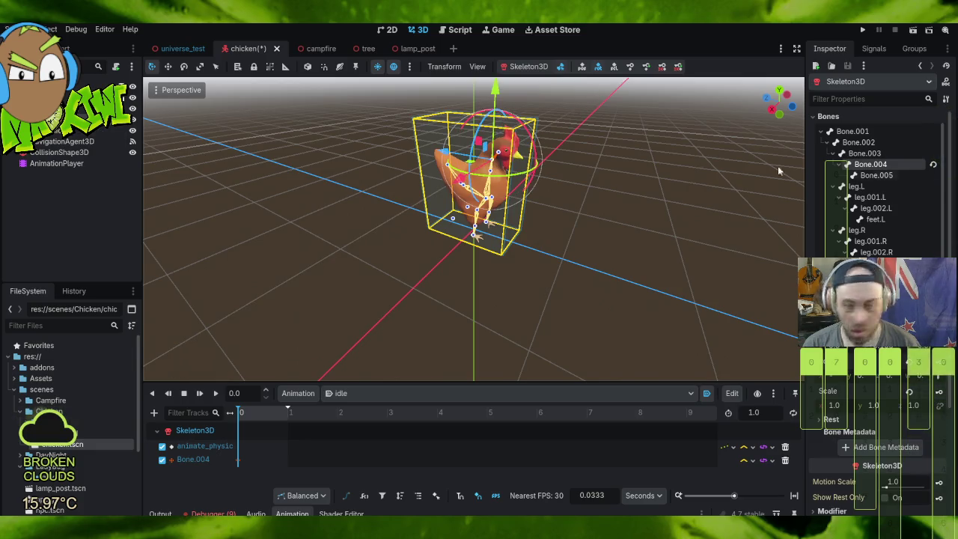
Step: Rotate Bone.003 to bend the chicken's body and key it, creating a Bone.003 idle track
{"action": "left_click", "coordinate": [877, 176]}
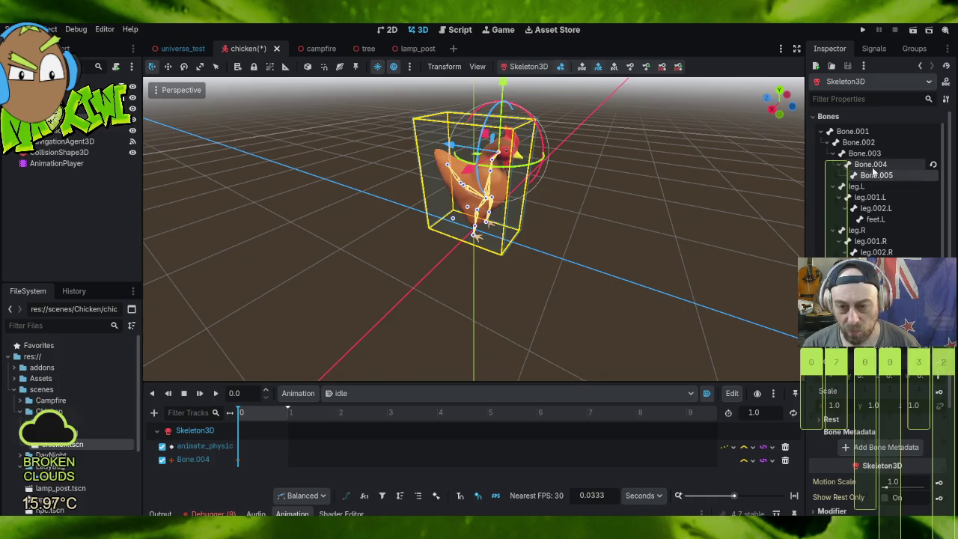
{"action": "left_click", "coordinate": [864, 153]}
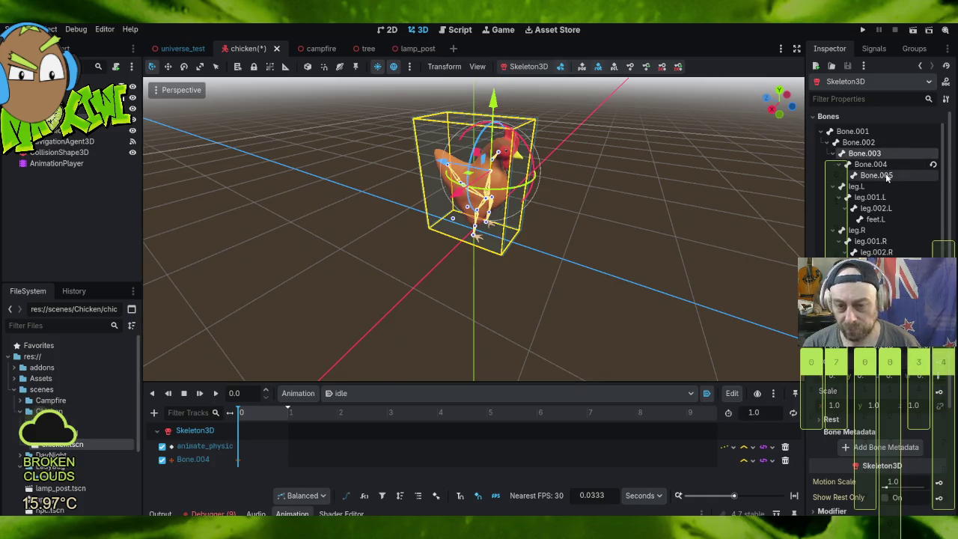
{"action": "left_click_drag", "start_coordinate": [536, 170], "coordinate": [540, 172]}
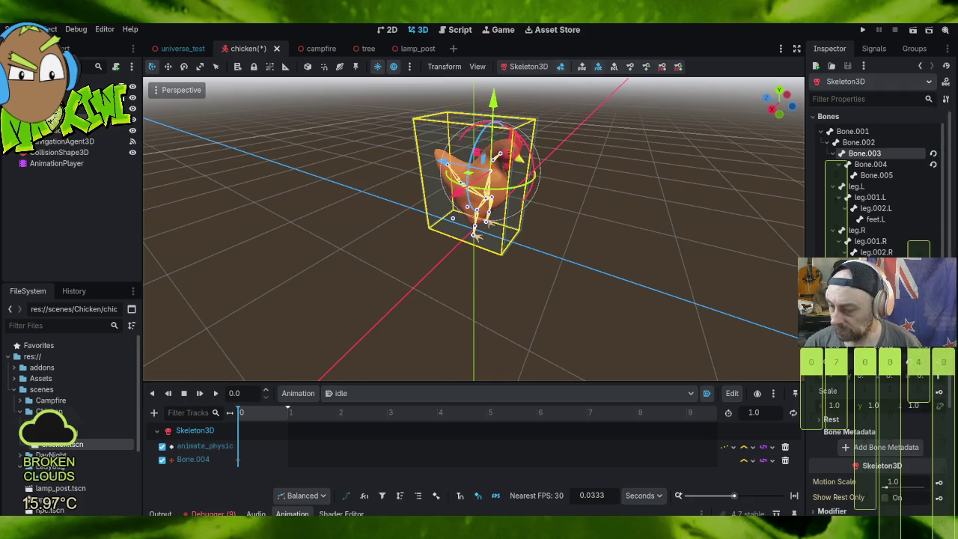
{"action": "left_click", "coordinate": [939, 348]}
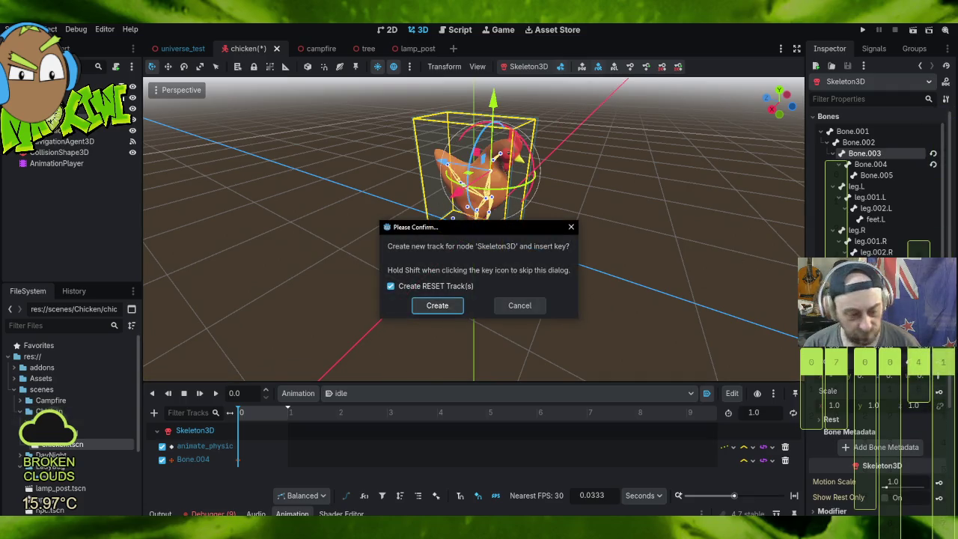
{"action": "left_click", "coordinate": [435, 306]}
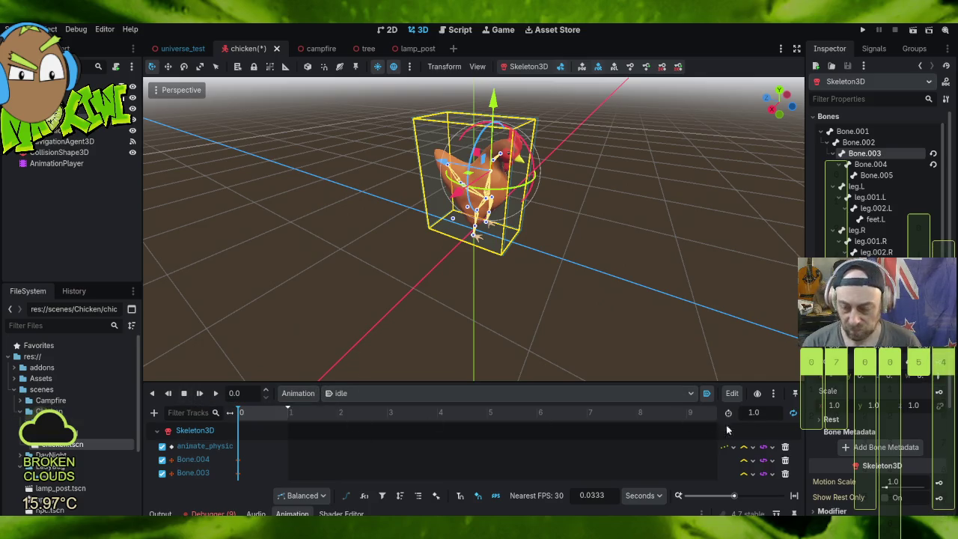
Step: Trash the Bone.004 and Bone.003 idle tracks, then revert Bone.003's pose in the Inspector
{"action": "left_click", "coordinate": [785, 447]}
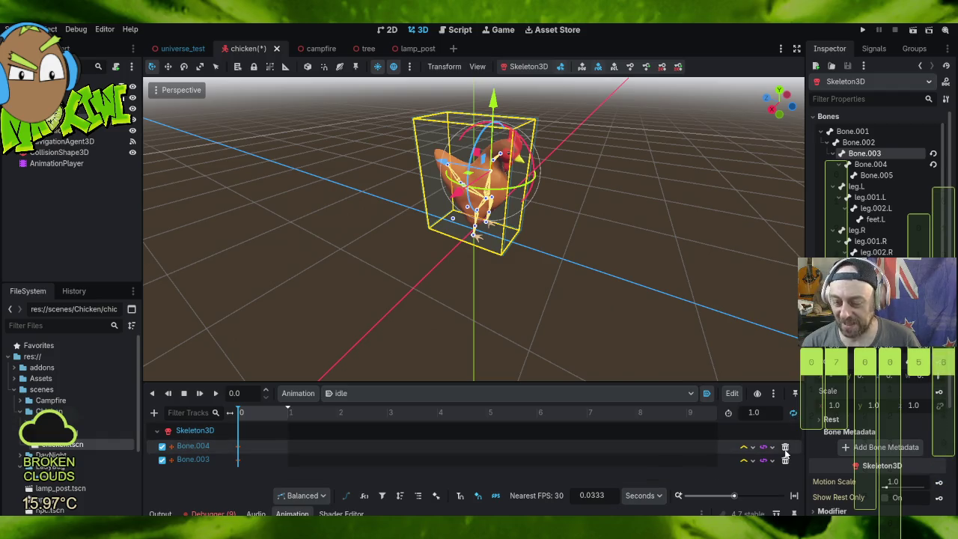
{"action": "left_click", "coordinate": [785, 447]}
{"action": "left_click", "coordinate": [785, 446]}
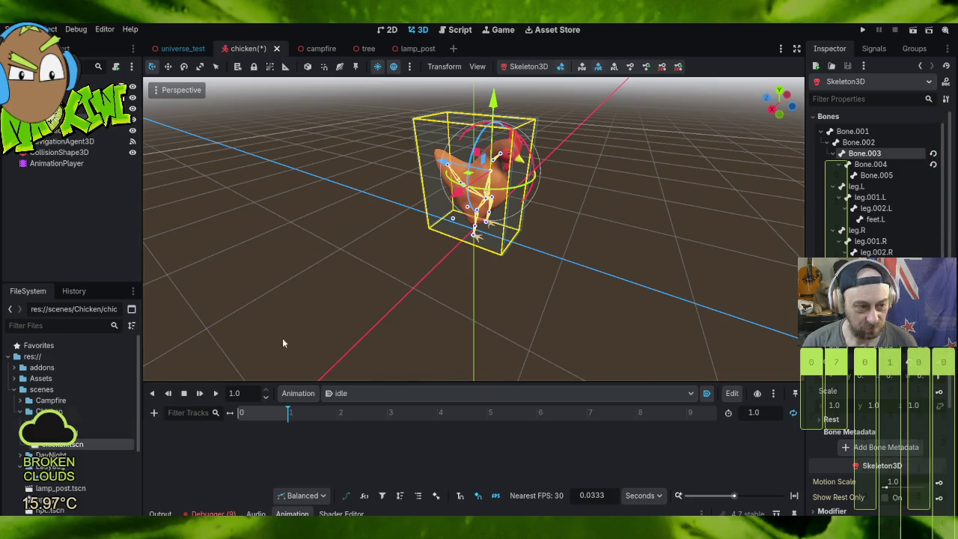
{"action": "left_click", "coordinate": [932, 154]}
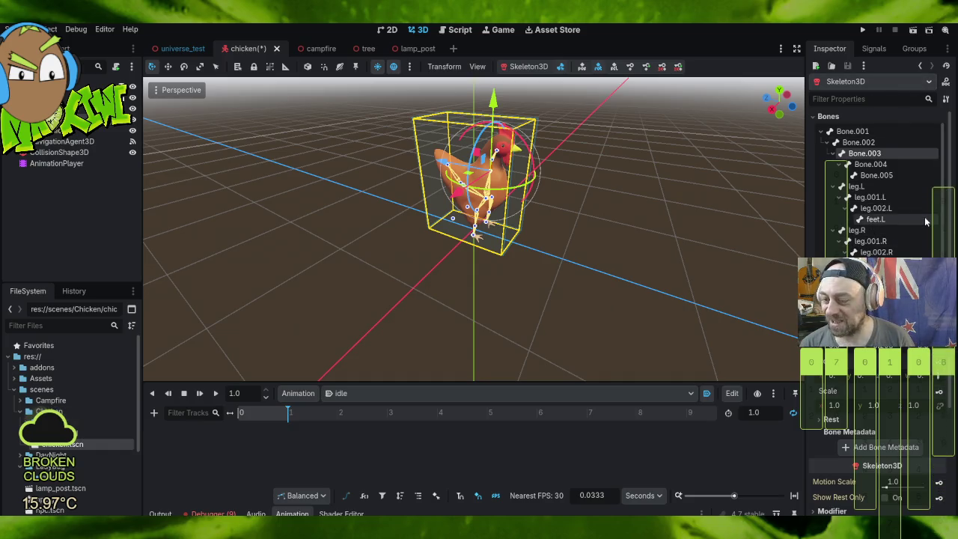
{"action": "scroll", "coordinate": [925, 202], "scroll_direction": "down", "scroll_amount": 3}
{"action": "scroll", "coordinate": [925, 202], "scroll_direction": "down", "scroll_amount": 2}
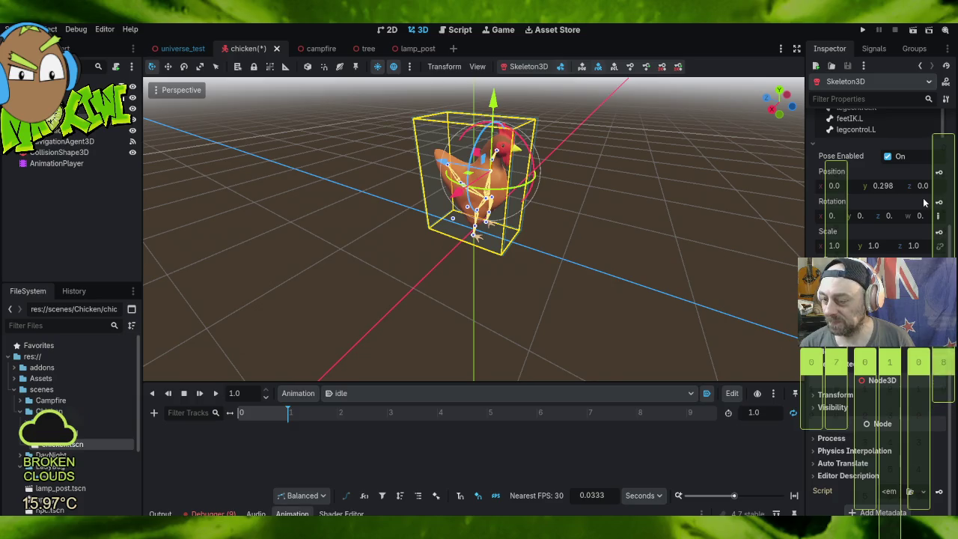
{"action": "scroll", "coordinate": [926, 256], "scroll_direction": "up", "scroll_amount": 5}
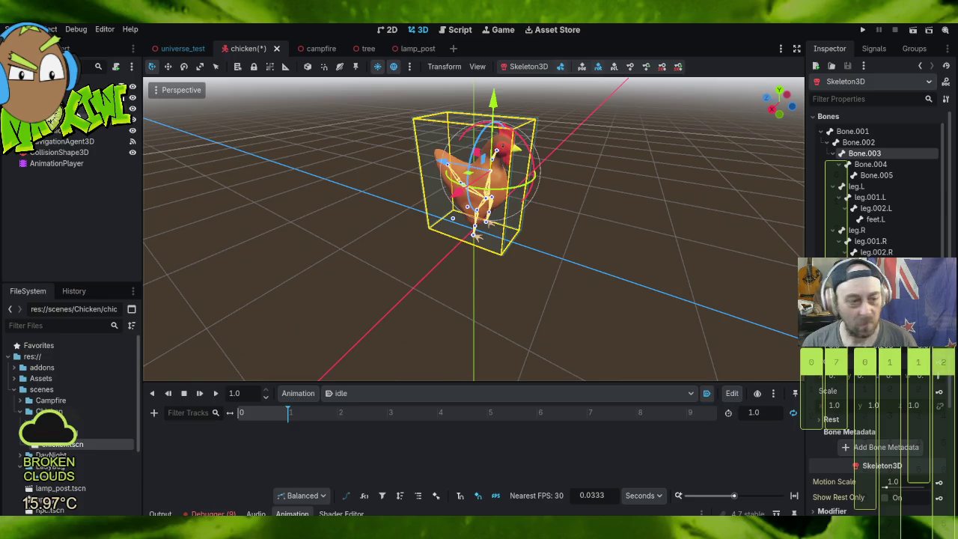
{"action": "left_click", "coordinate": [154, 413]}
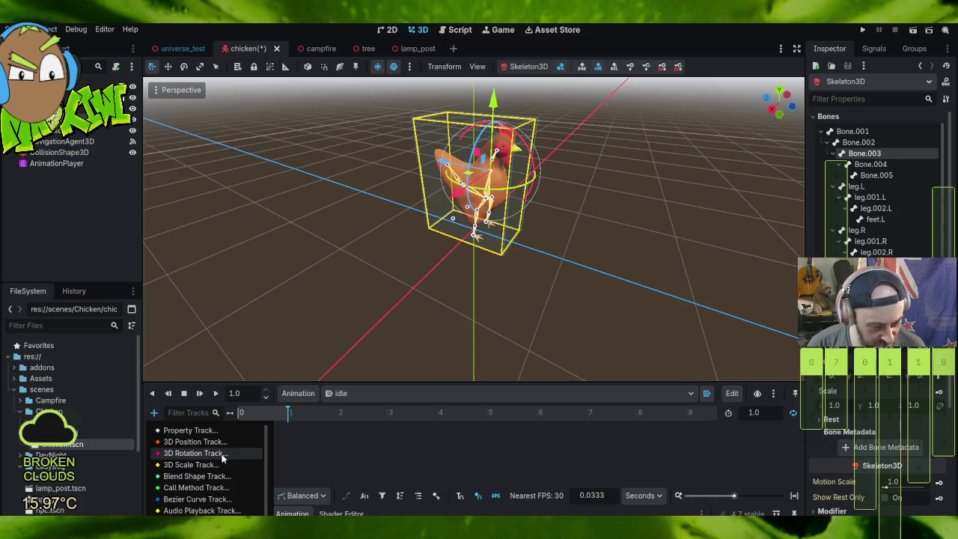
{"action": "scroll", "coordinate": [229, 457], "scroll_direction": "down", "scroll_amount": 1}
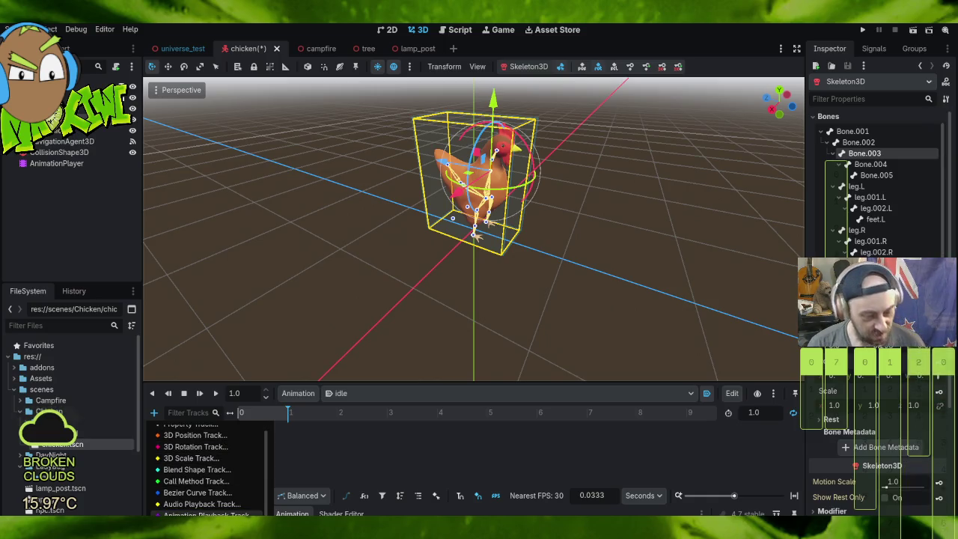
{"action": "scroll", "coordinate": [192, 450], "scroll_direction": "up", "scroll_amount": 1}
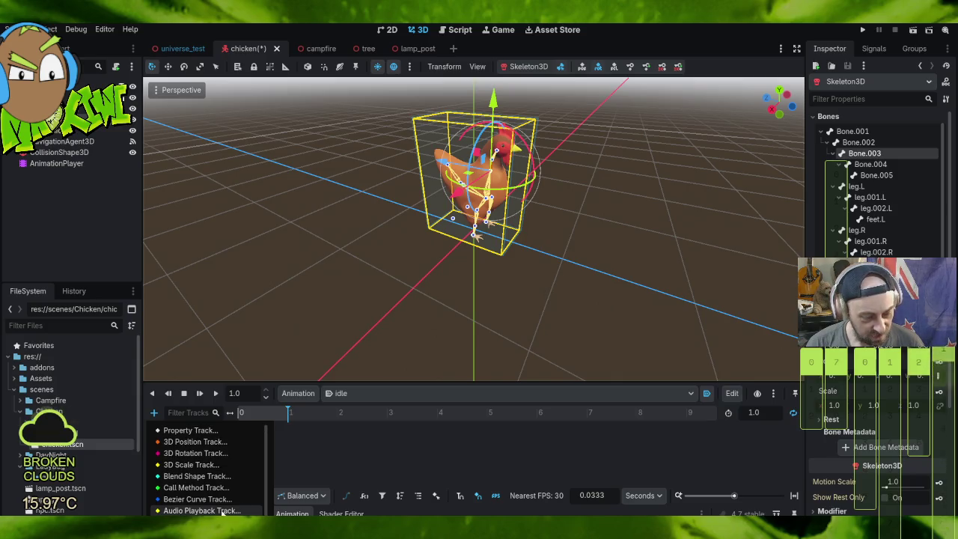
{"action": "left_click", "coordinate": [191, 431]}
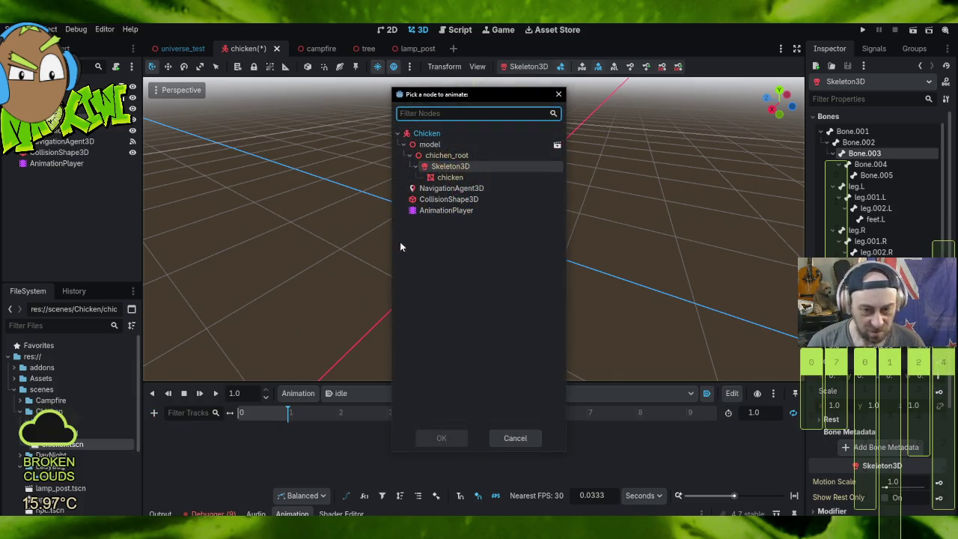
{"action": "double_click", "coordinate": [463, 168]}
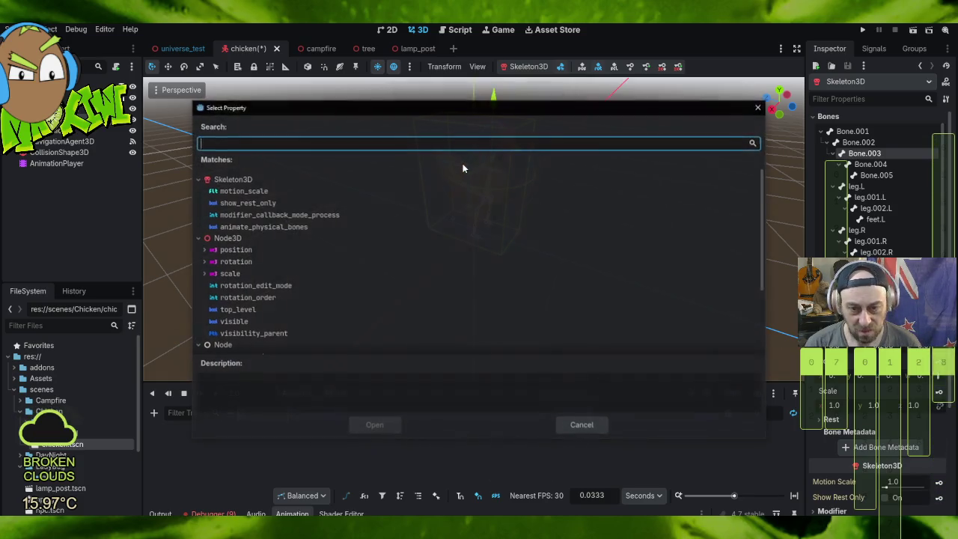
{"action": "scroll", "coordinate": [312, 236], "scroll_direction": "down", "scroll_amount": 1}
{"action": "scroll", "coordinate": [312, 239], "scroll_direction": "down", "scroll_amount": 3}
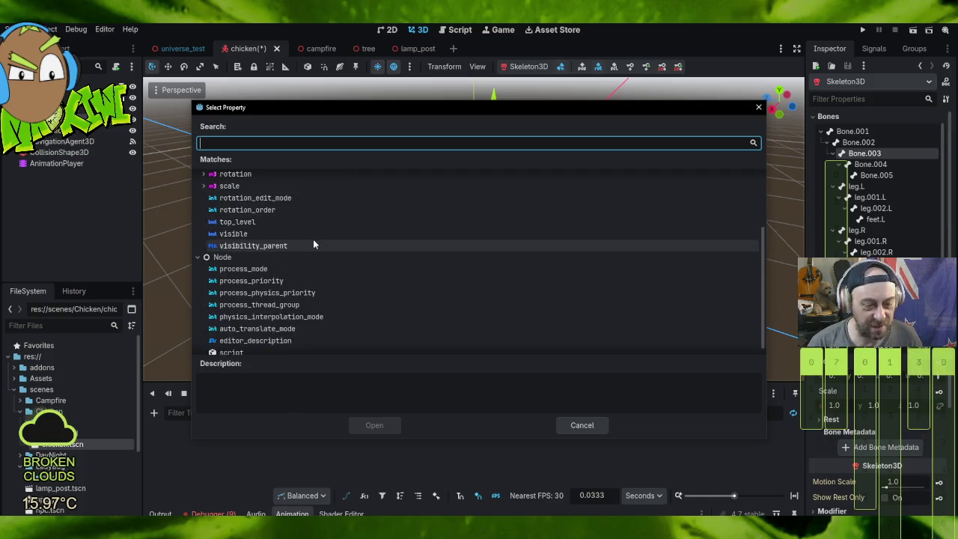
{"action": "scroll", "coordinate": [315, 246], "scroll_direction": "up", "scroll_amount": 4}
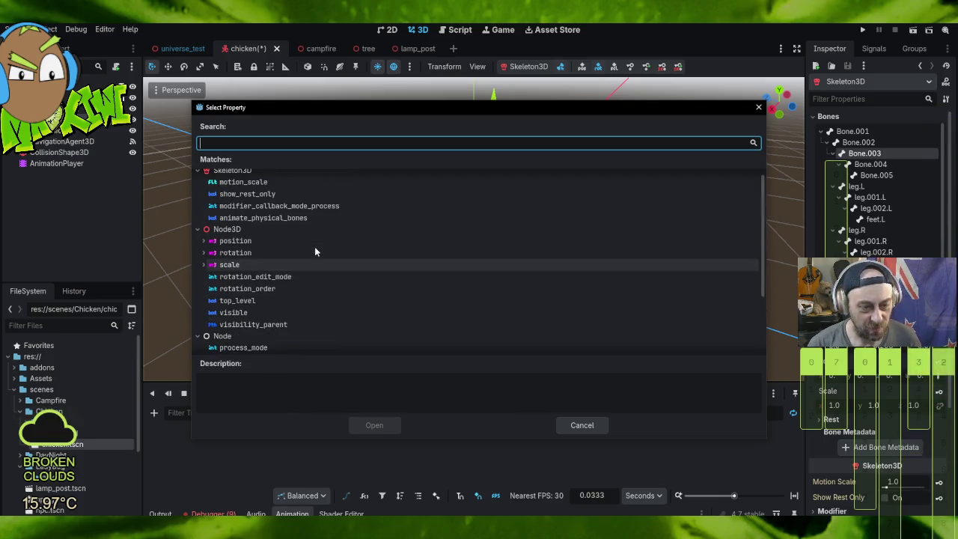
{"action": "scroll", "coordinate": [314, 248], "scroll_direction": "up", "scroll_amount": 1}
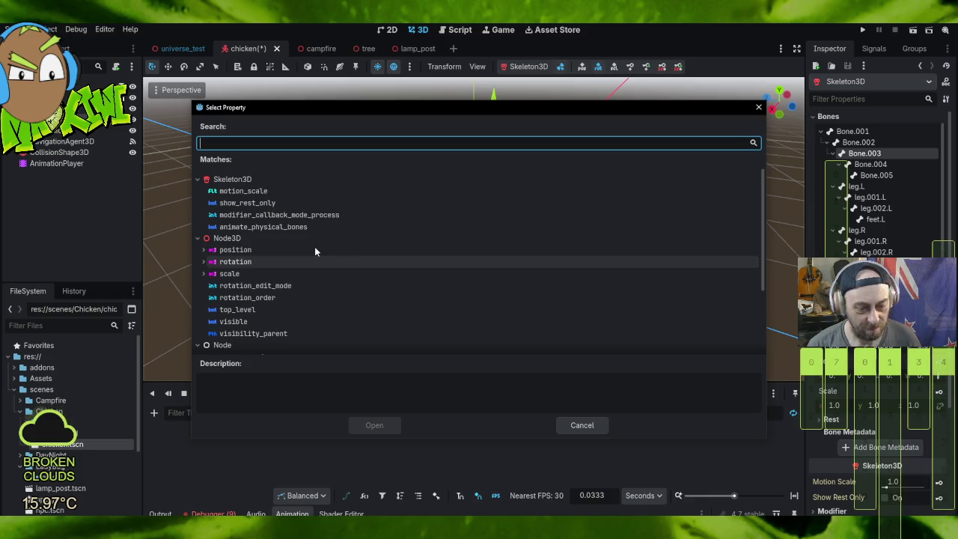
{"action": "left_click", "coordinate": [269, 181]}
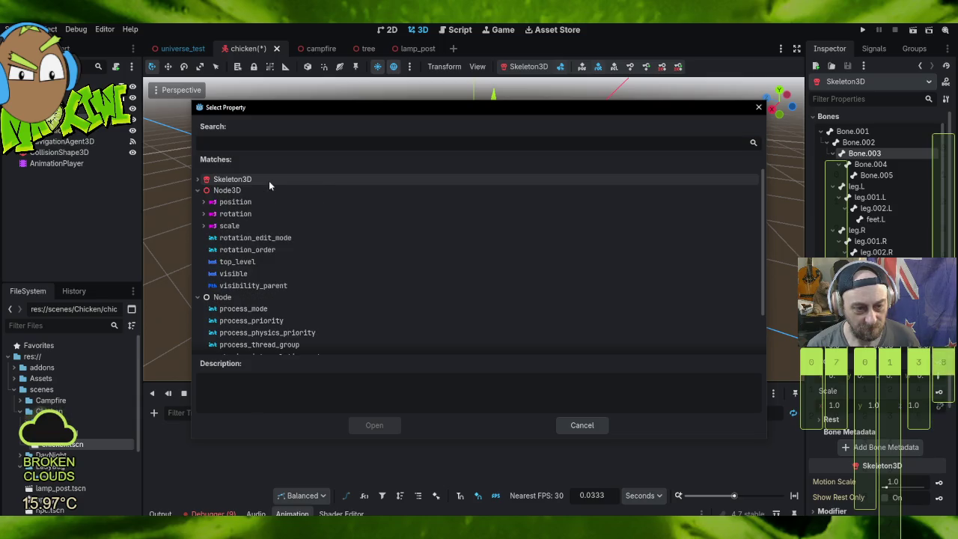
{"action": "left_click", "coordinate": [269, 181]}
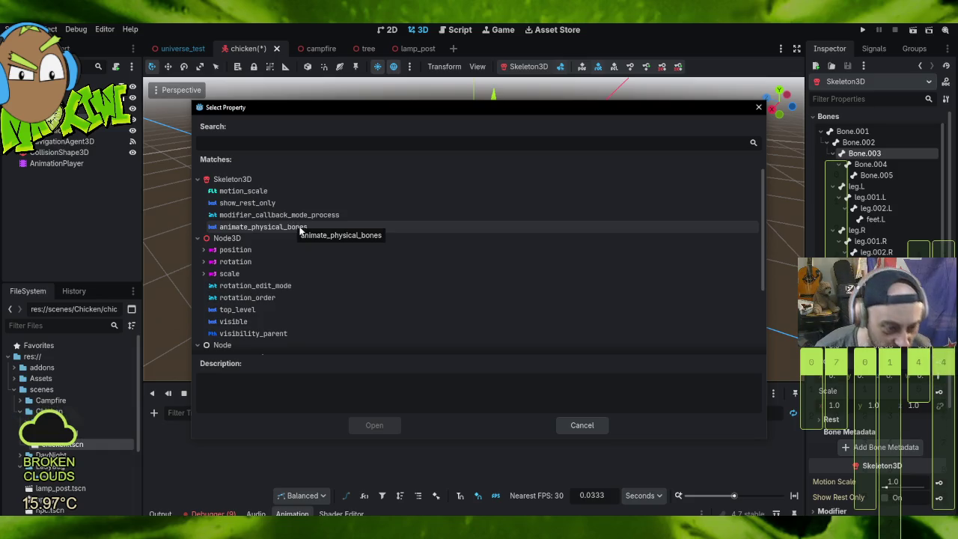
{"action": "left_click", "coordinate": [758, 107]}
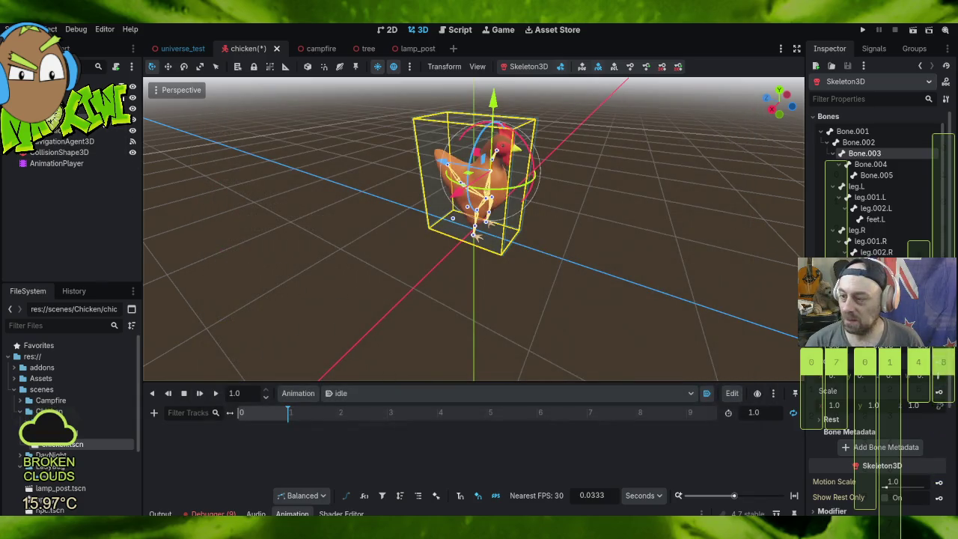
{"action": "left_click", "coordinate": [853, 131]}
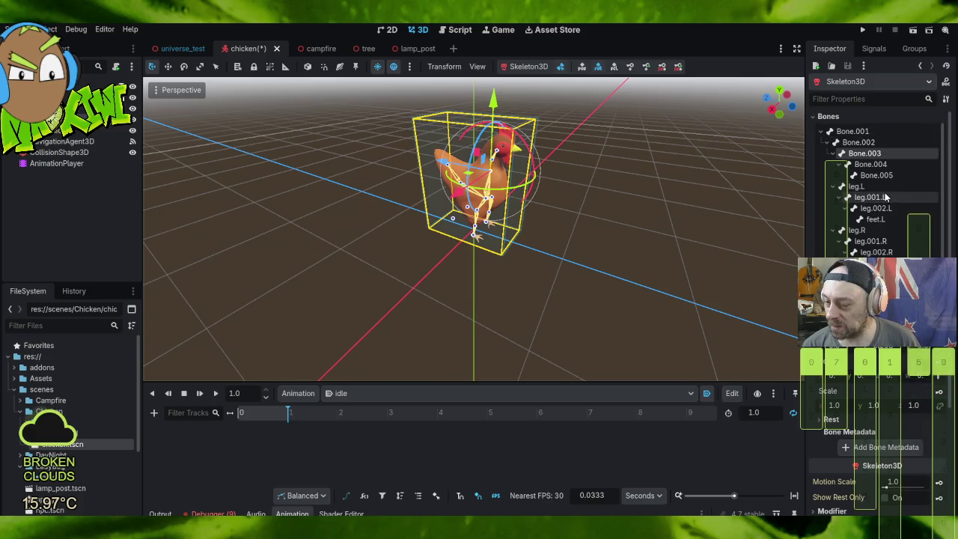
Step: Collapse the Bones tree in the Inspector and briefly expand then collapse the Rest section
{"action": "scroll", "coordinate": [879, 215], "scroll_direction": "down", "scroll_amount": 5}
{"action": "scroll", "coordinate": [902, 348], "scroll_direction": "up", "scroll_amount": 5}
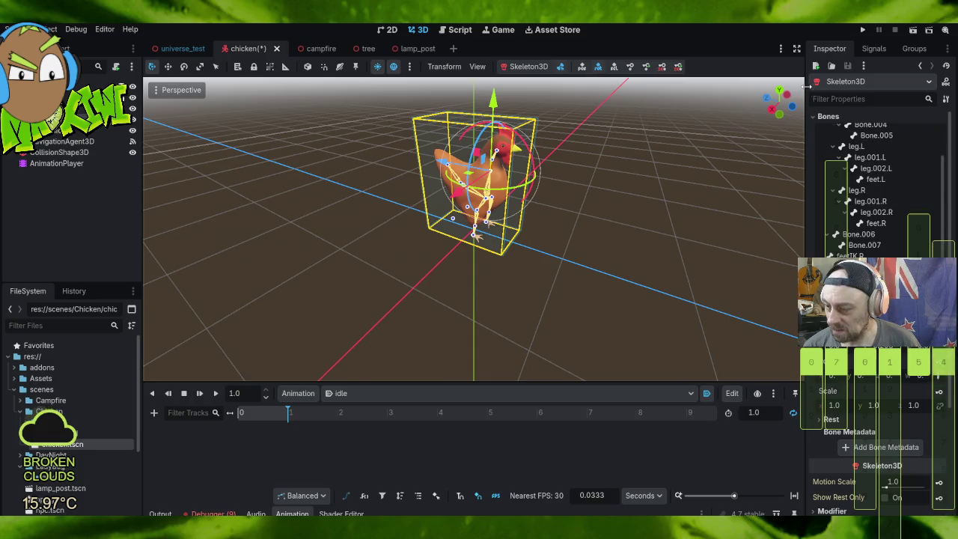
{"action": "left_click", "coordinate": [843, 121]}
{"action": "left_click", "coordinate": [813, 128]}
{"action": "left_click", "coordinate": [813, 128]}
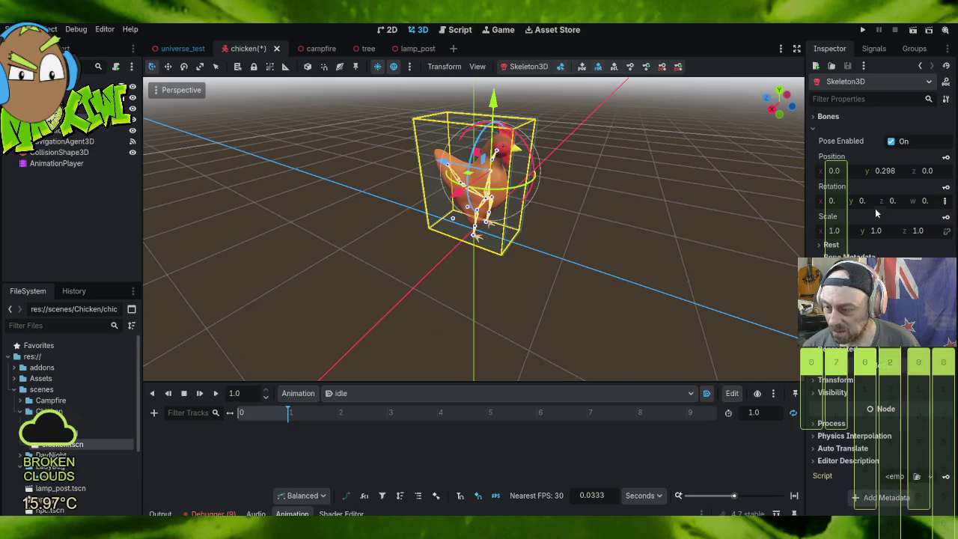
{"action": "left_click", "coordinate": [820, 245]}
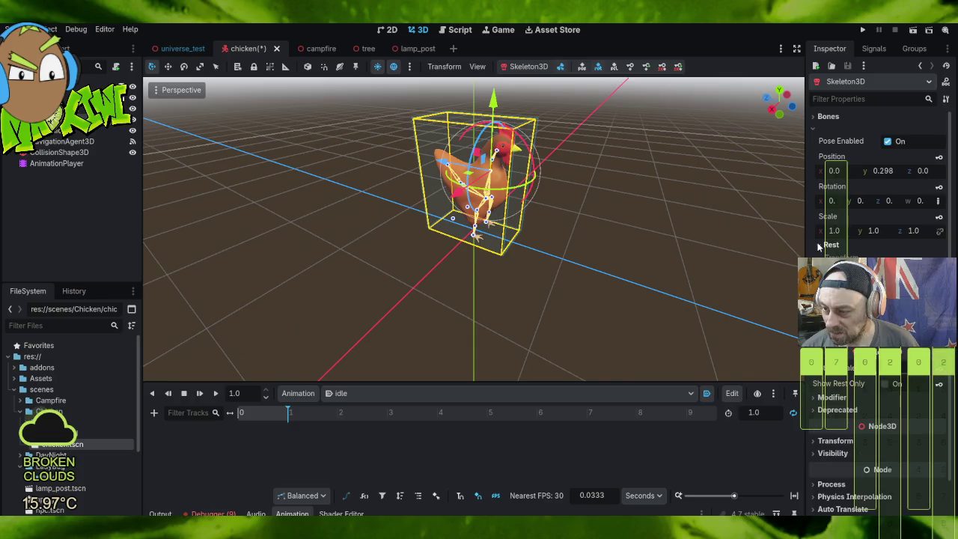
{"action": "left_click", "coordinate": [820, 246]}
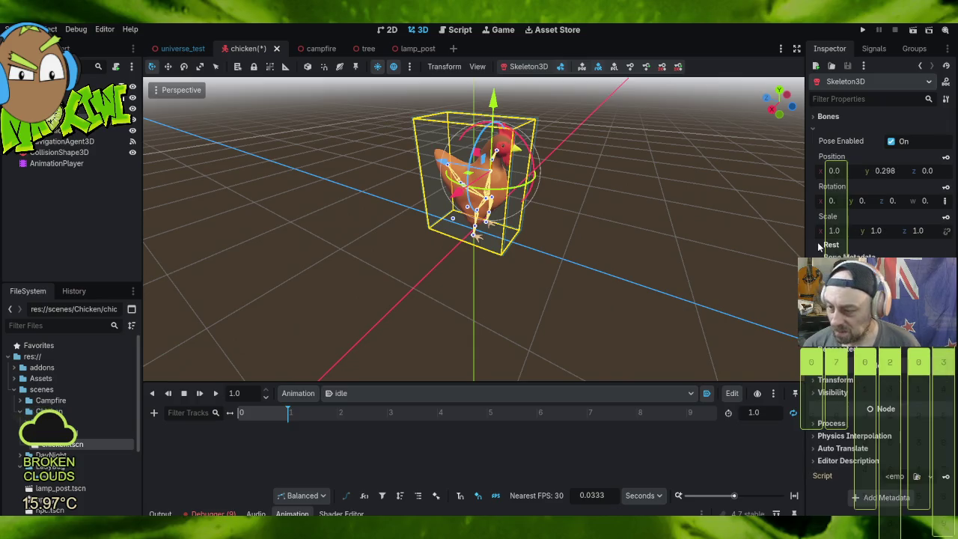
Step: Toggle Pose Enabled off and on to compare rest and posed skeleton, leaving it on
{"action": "left_click", "coordinate": [892, 141]}
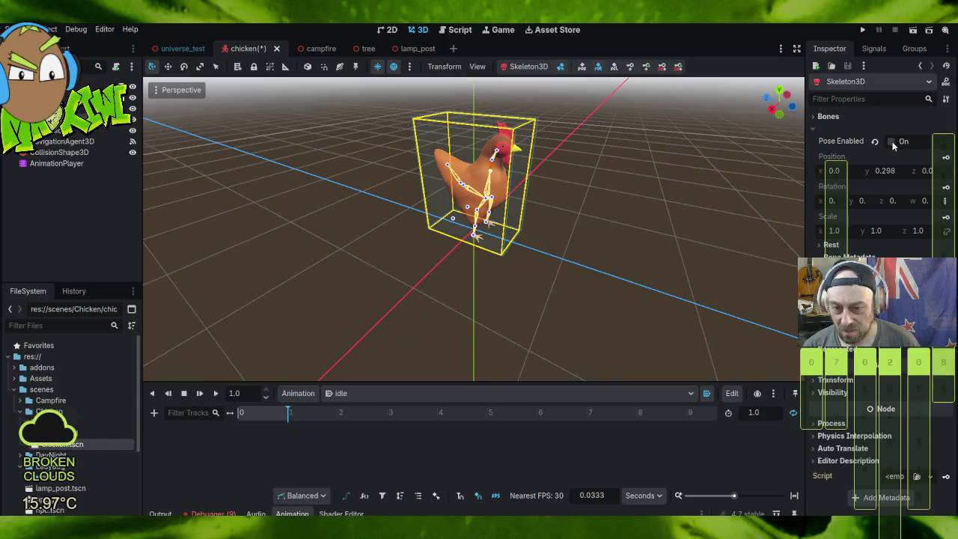
{"action": "left_click", "coordinate": [892, 142]}
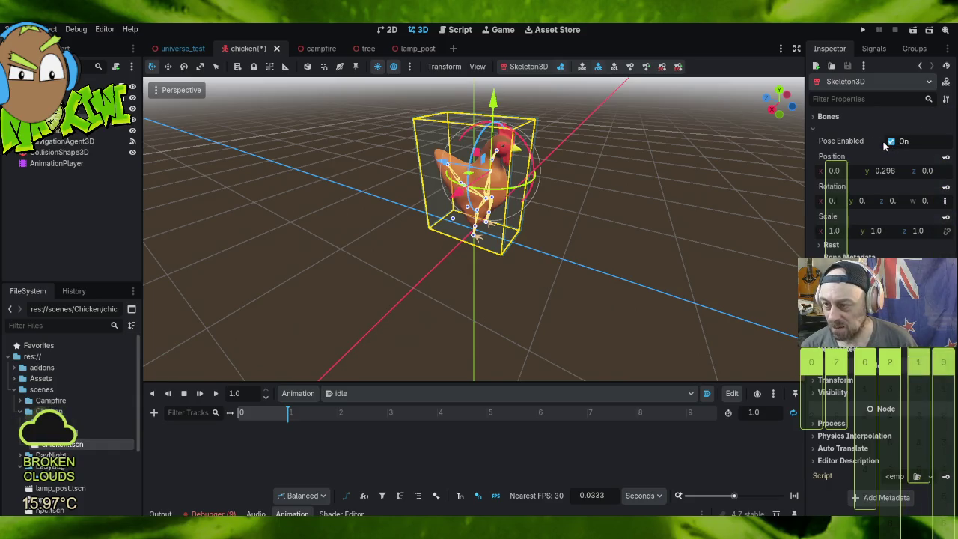
{"action": "left_click", "coordinate": [892, 142]}
{"action": "left_click", "coordinate": [892, 141]}
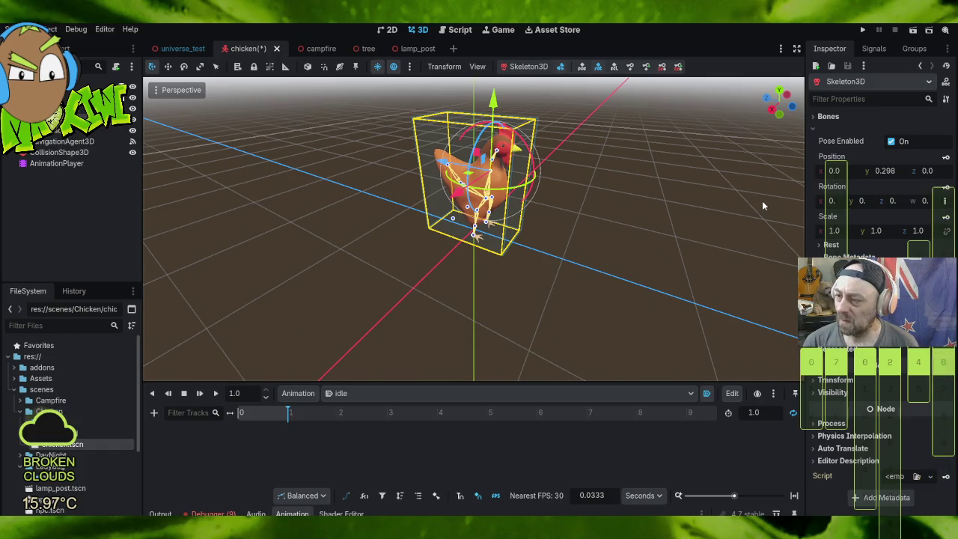
Step: Orbit around the chicken and add a Property Track to the idle animation
{"action": "scroll", "coordinate": [762, 201], "scroll_direction": "up", "scroll_amount": 5}
{"action": "scroll", "coordinate": [762, 200], "scroll_direction": "down", "scroll_amount": 3}
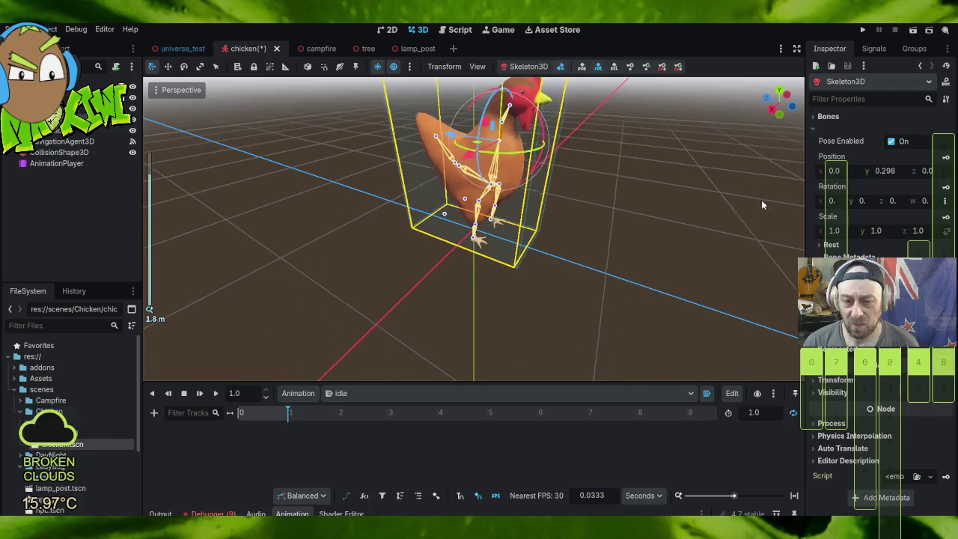
{"action": "mouse_move", "coordinate": [762, 201]}
{"action": "left_mouse_down"}
{"action": "mouse_move", "coordinate": [573, 215]}
{"action": "mouse_move", "coordinate": [370, 188]}
{"action": "mouse_move", "coordinate": [280, 187]}
{"action": "mouse_move", "coordinate": [337, 197]}
{"action": "mouse_move", "coordinate": [319, 197]}
{"action": "mouse_move", "coordinate": [329, 205]}
{"action": "mouse_move", "coordinate": [343, 164]}
{"action": "mouse_move", "coordinate": [327, 172]}
{"action": "mouse_move", "coordinate": [352, 186]}
{"action": "mouse_move", "coordinate": [370, 179]}
{"action": "left_mouse_up"}
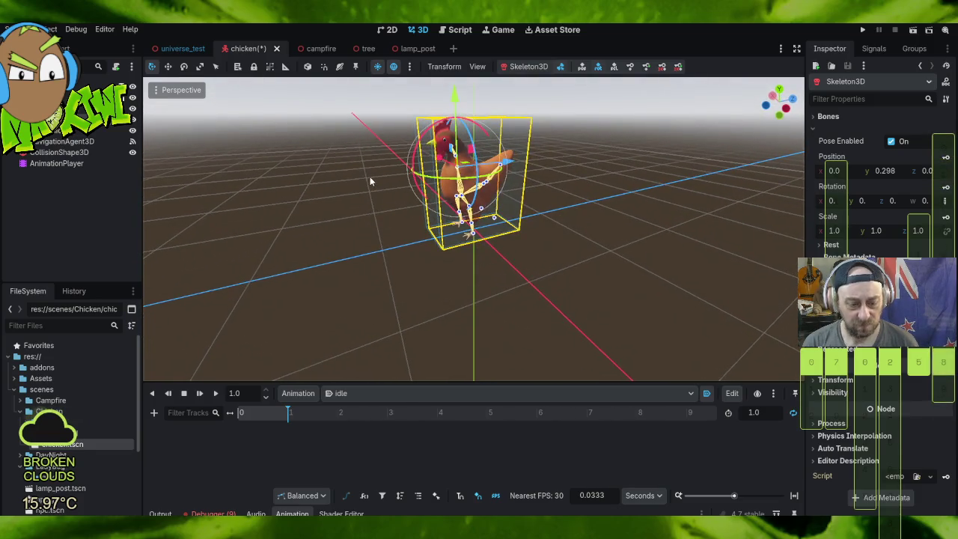
{"action": "left_click", "coordinate": [154, 413]}
{"action": "left_click", "coordinate": [199, 434]}
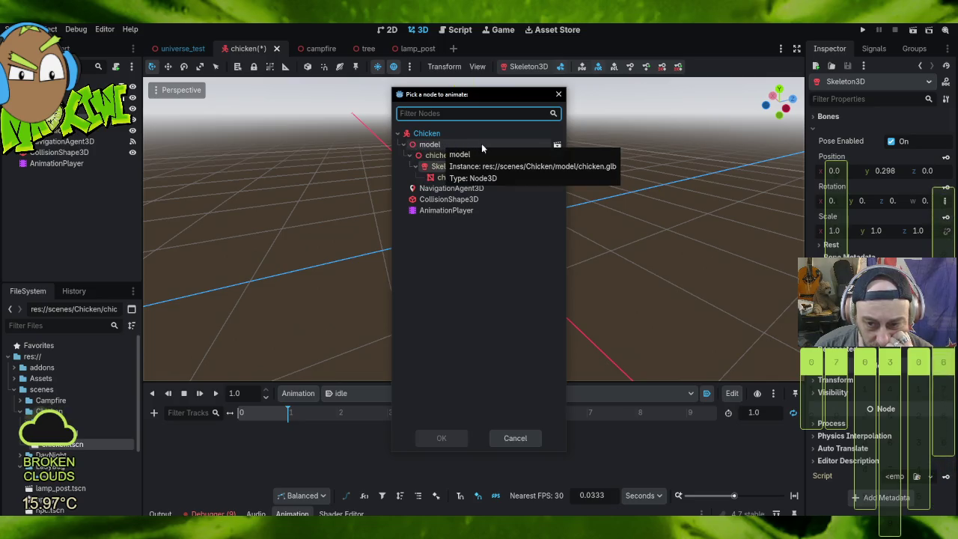
Step: Pick Skeleton3D as the track node, browse its properties, and close the picker unchosen
{"action": "left_click", "coordinate": [447, 168]}
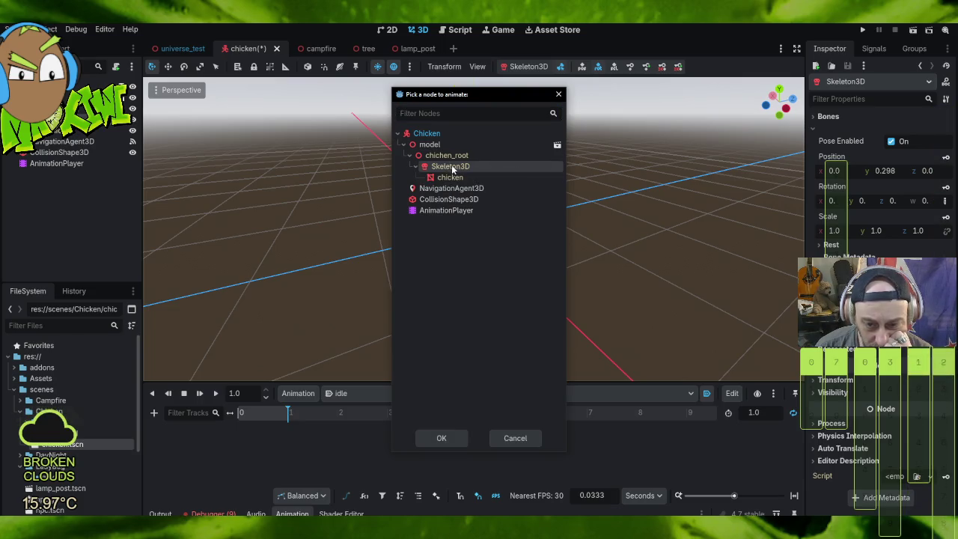
{"action": "double_click", "coordinate": [453, 167]}
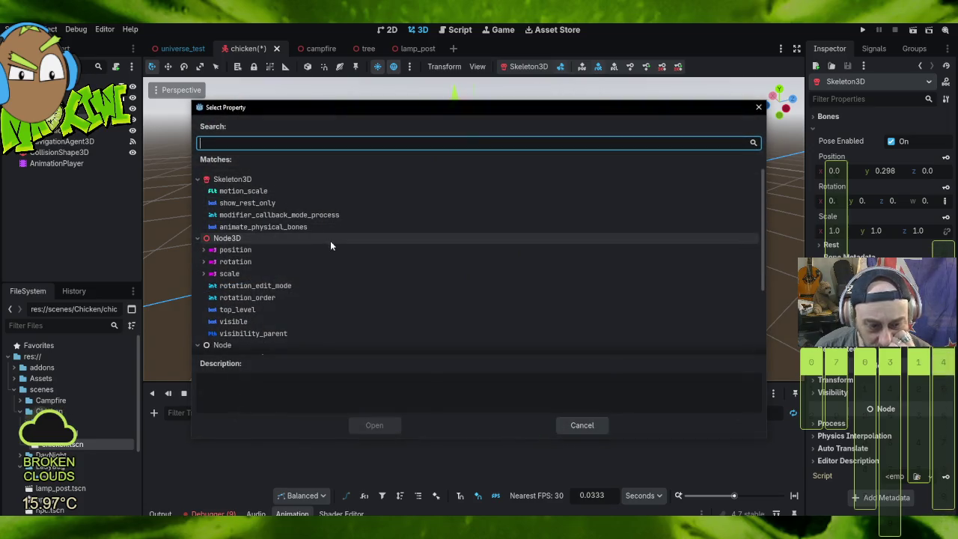
{"action": "scroll", "coordinate": [337, 286], "scroll_direction": "down", "scroll_amount": 3}
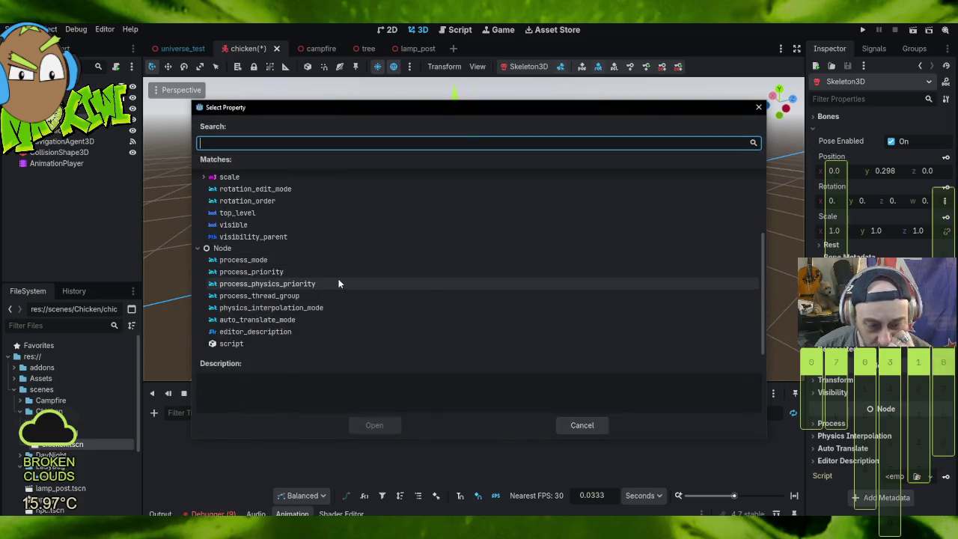
{"action": "scroll", "coordinate": [338, 278], "scroll_direction": "up", "scroll_amount": 3}
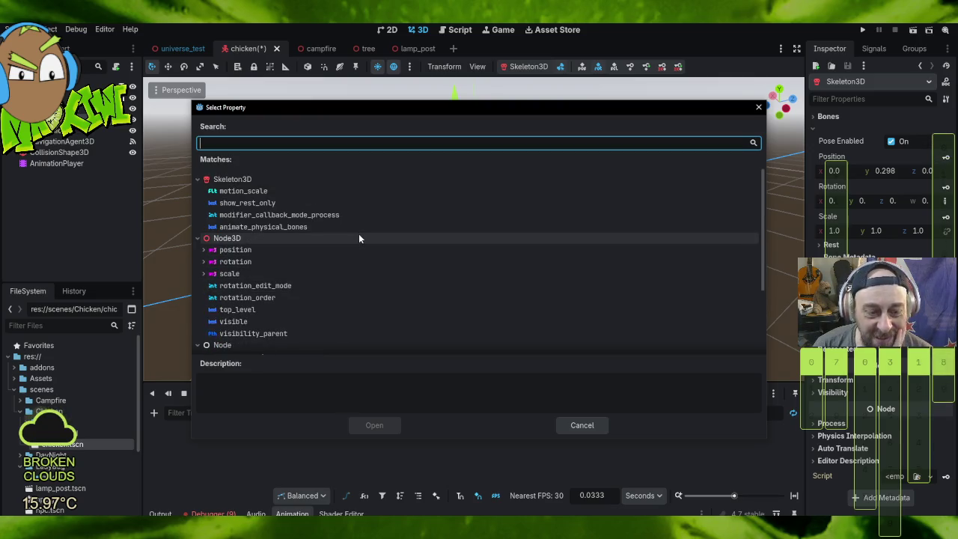
{"action": "scroll", "coordinate": [359, 233], "scroll_direction": "down", "scroll_amount": 2}
{"action": "scroll", "coordinate": [359, 253], "scroll_direction": "down", "scroll_amount": 1}
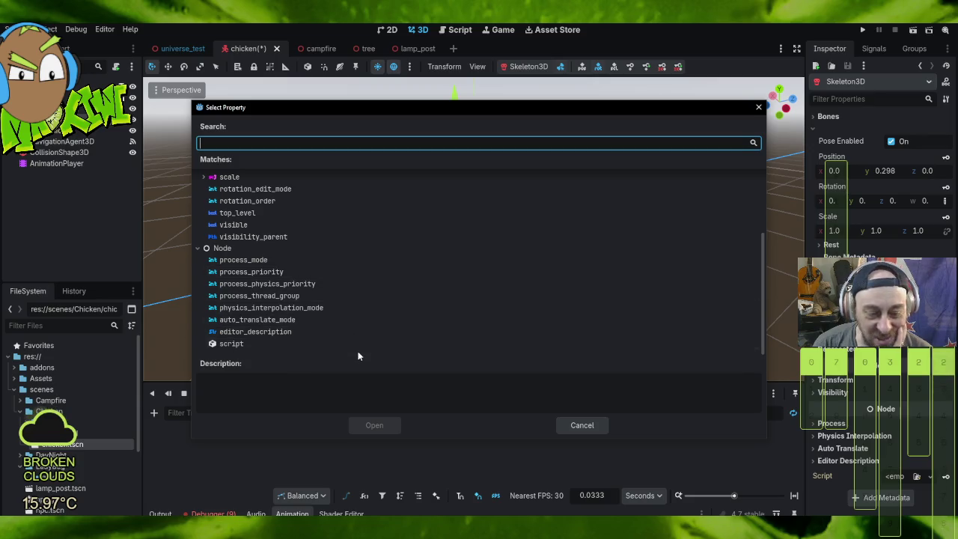
{"action": "scroll", "coordinate": [362, 337], "scroll_direction": "up", "scroll_amount": 3}
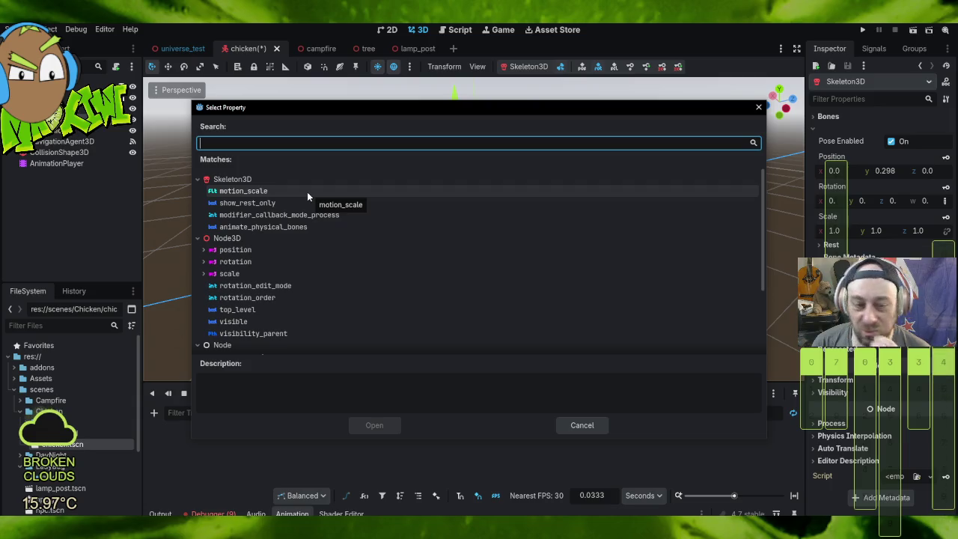
{"action": "left_click", "coordinate": [759, 107]}
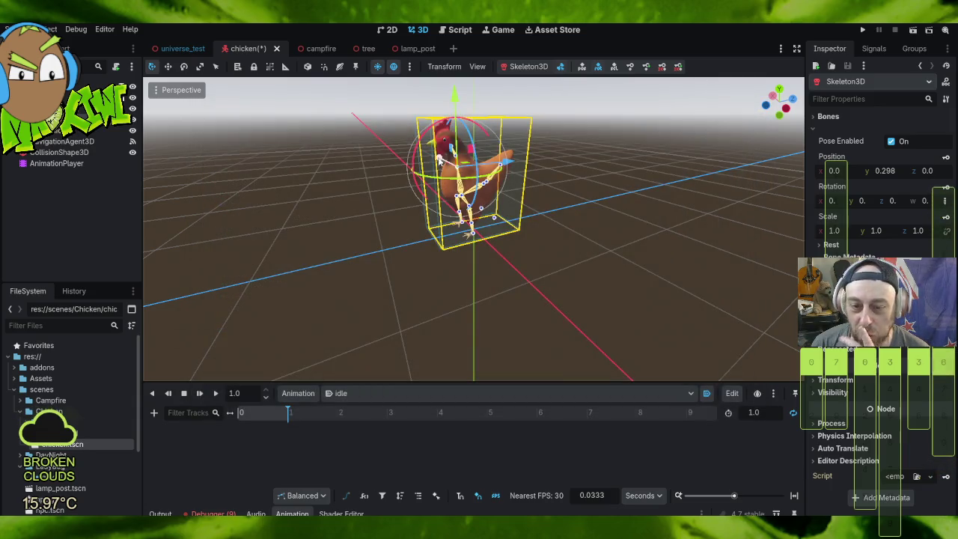
Step: Orbit and zoom around the rigged chicken, then switch to the universe_test scene tab
{"action": "scroll", "coordinate": [494, 107], "scroll_direction": "up", "scroll_amount": 4}
{"action": "mouse_move", "coordinate": [374, 218]}
{"action": "left_mouse_down"}
{"action": "mouse_move", "coordinate": [419, 251]}
{"action": "mouse_move", "coordinate": [509, 225]}
{"action": "mouse_move", "coordinate": [560, 142]}
{"action": "mouse_move", "coordinate": [442, 238]}
{"action": "left_mouse_up"}
{"action": "scroll", "coordinate": [542, 214], "scroll_direction": "down", "scroll_amount": 3}
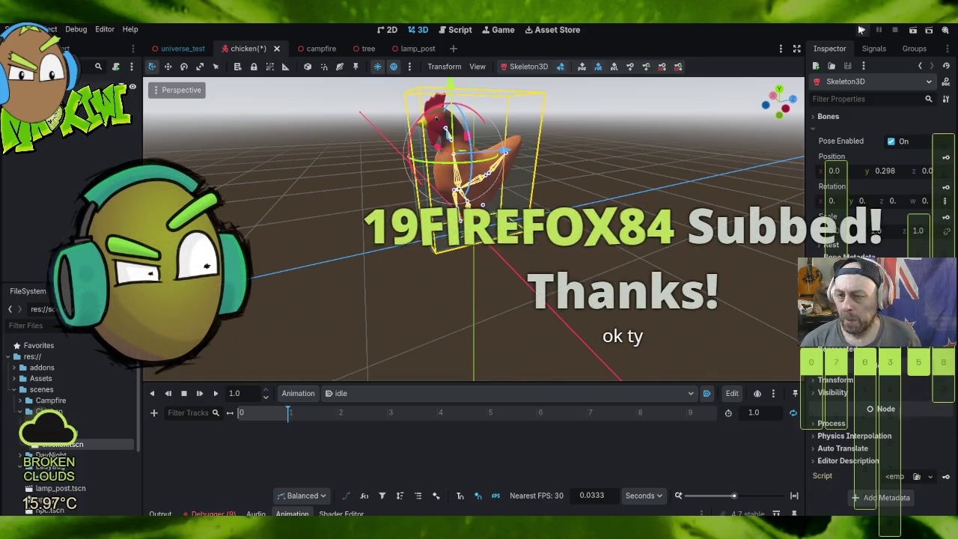
{"action": "left_click", "coordinate": [147, 48]}
{"action": "left_click", "coordinate": [21, 29]}
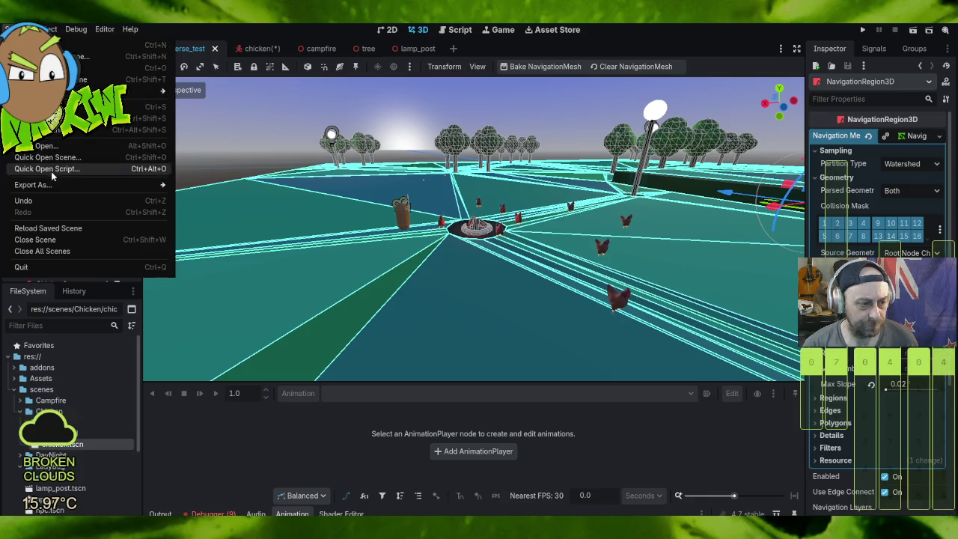
Step: Run the project, watch the chickens wander the navmesh around the campfire, then stop it
{"action": "key", "text": "Escape"}
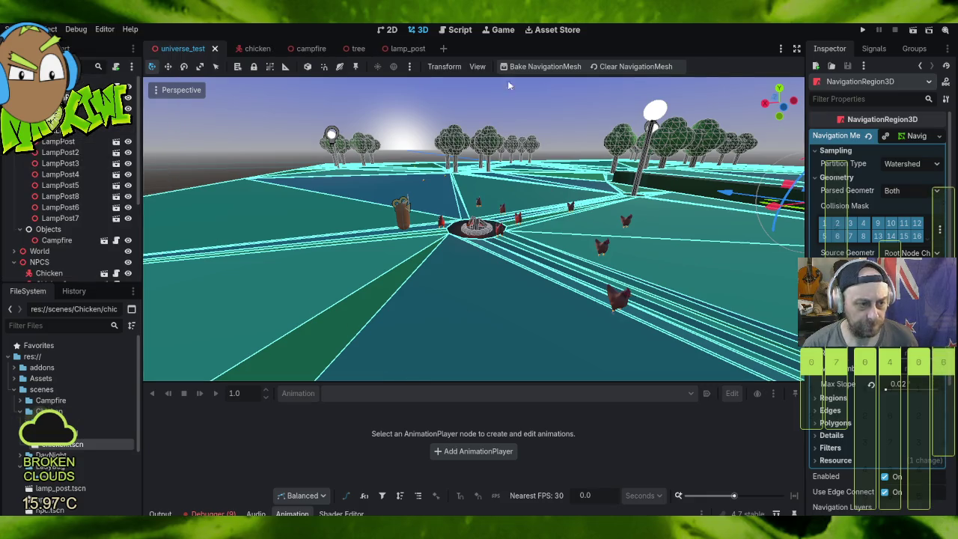
{"action": "scroll", "coordinate": [569, 214], "scroll_direction": "down", "scroll_amount": 3}
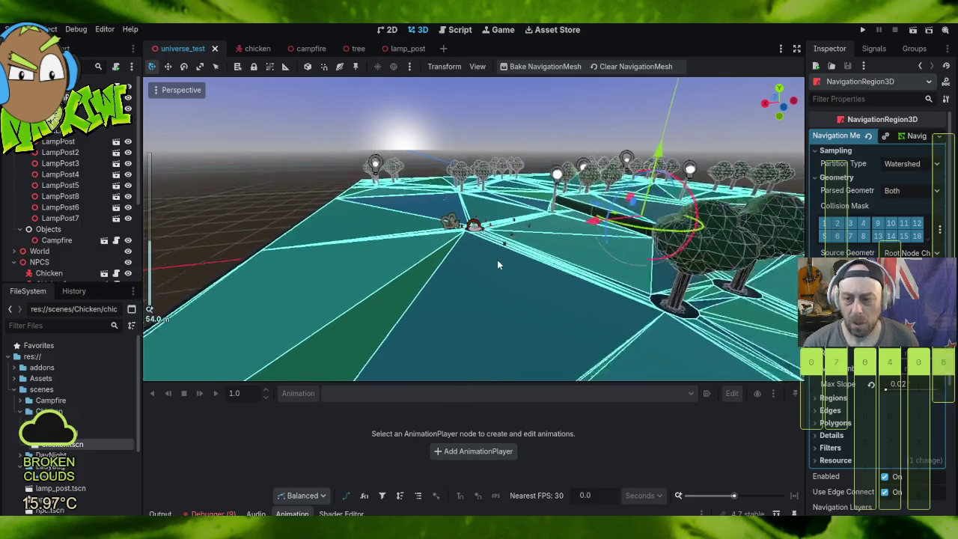
{"action": "scroll", "coordinate": [497, 260], "scroll_direction": "down", "scroll_amount": 5}
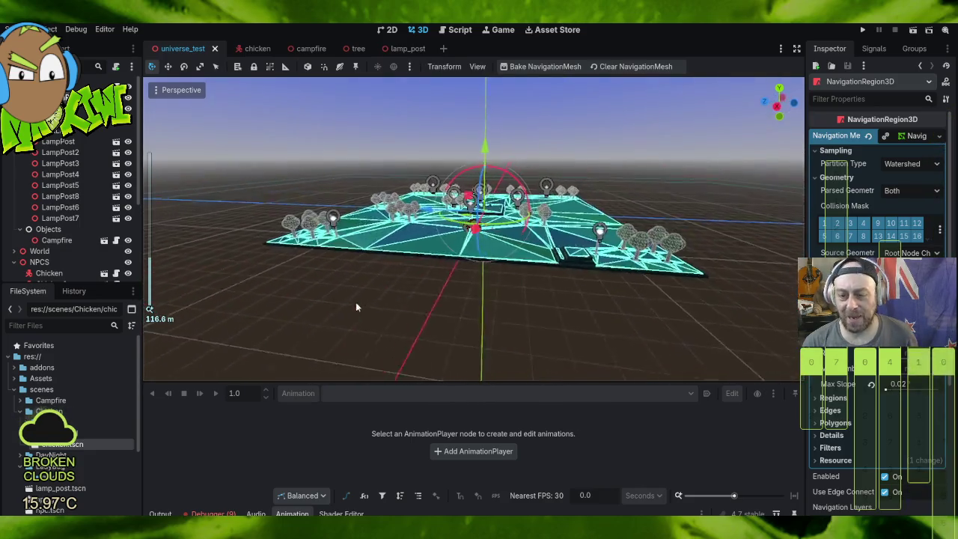
{"action": "scroll", "coordinate": [377, 341], "scroll_direction": "up", "scroll_amount": 5}
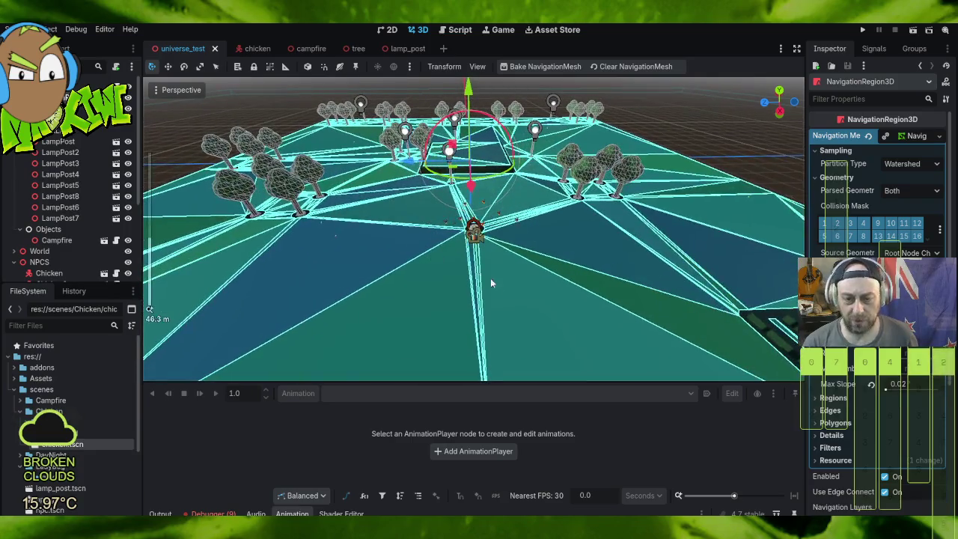
{"action": "left_click", "coordinate": [862, 30]}
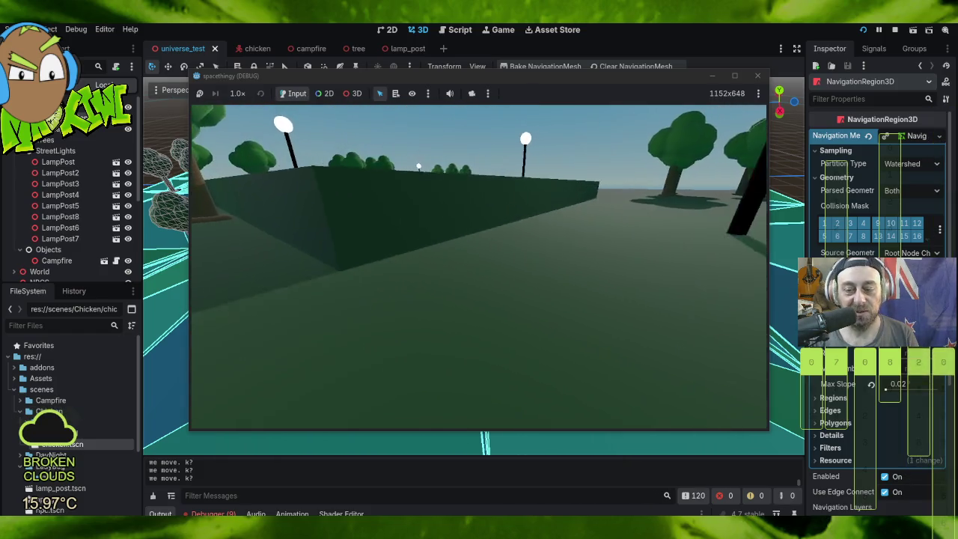
{"action": "left_click", "coordinate": [758, 77]}
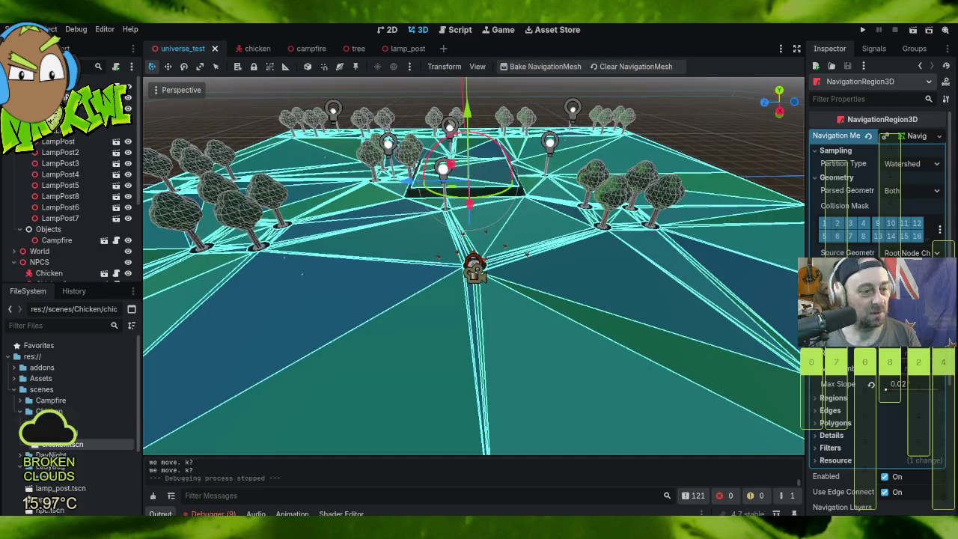
Step: Select the GridMap and switch to a top-down view centred on the raised platform
{"action": "left_click", "coordinate": [501, 96]}
{"action": "scroll", "coordinate": [501, 96], "scroll_direction": "up", "scroll_amount": 3}
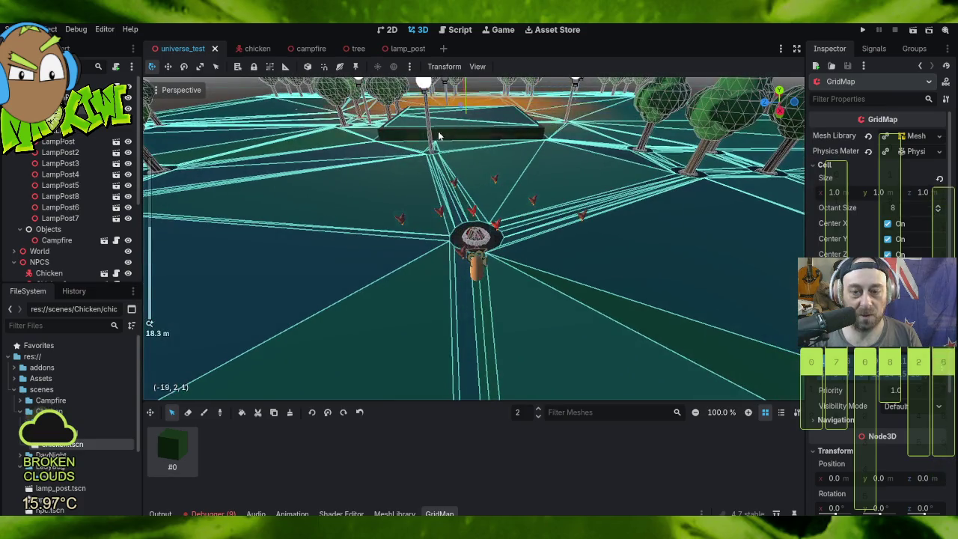
{"action": "mouse_move", "coordinate": [500, 96]}
{"action": "left_mouse_down"}
{"action": "mouse_move", "coordinate": [493, 122]}
{"action": "mouse_move", "coordinate": [489, 83]}
{"action": "mouse_move", "coordinate": [474, 240]}
{"action": "mouse_move", "coordinate": [381, 134]}
{"action": "left_mouse_up"}
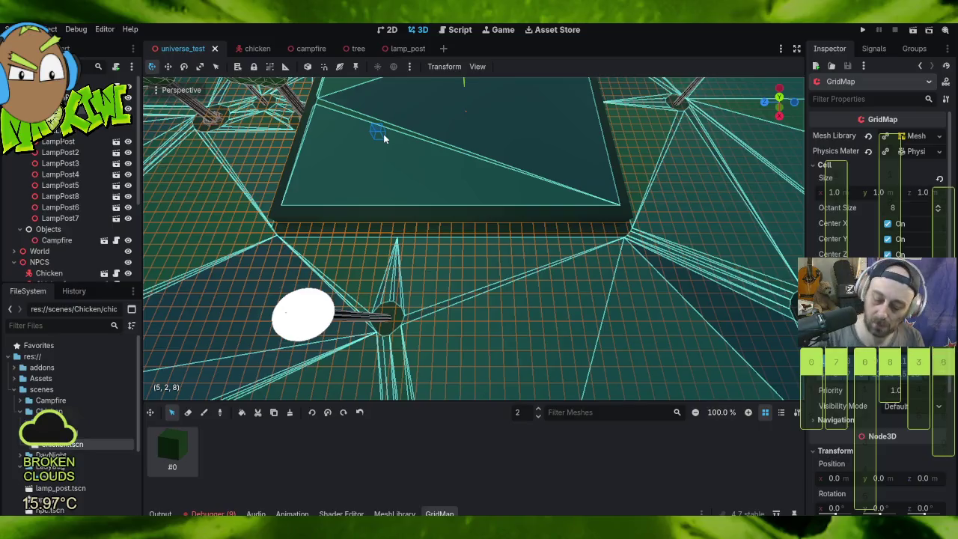
{"action": "key", "text": "KP_7"}
{"action": "scroll", "coordinate": [419, 138], "scroll_direction": "down", "scroll_amount": 15}
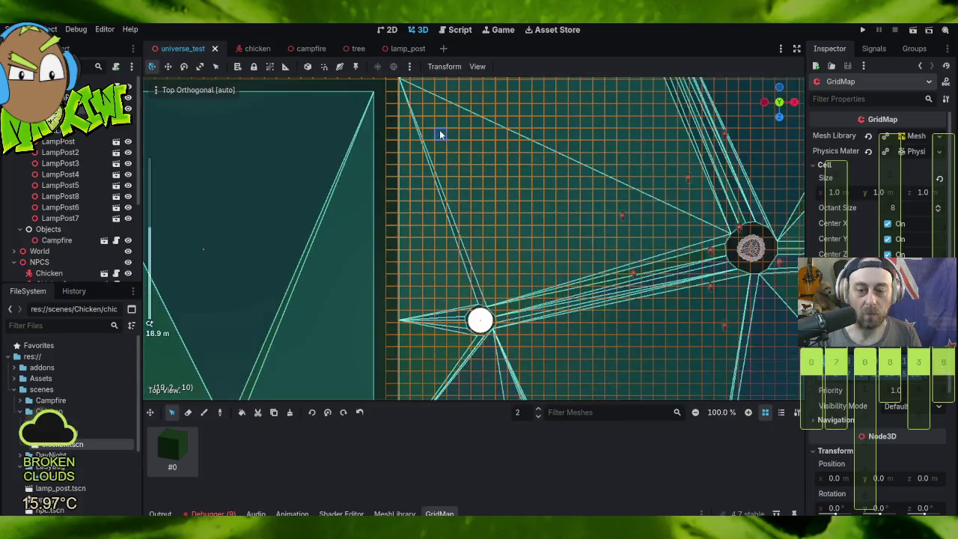
{"action": "mouse_move", "coordinate": [357, 229]}
{"action": "left_mouse_down"}
{"action": "mouse_move", "coordinate": [371, 221]}
{"action": "mouse_move", "coordinate": [362, 223]}
{"action": "left_mouse_up"}
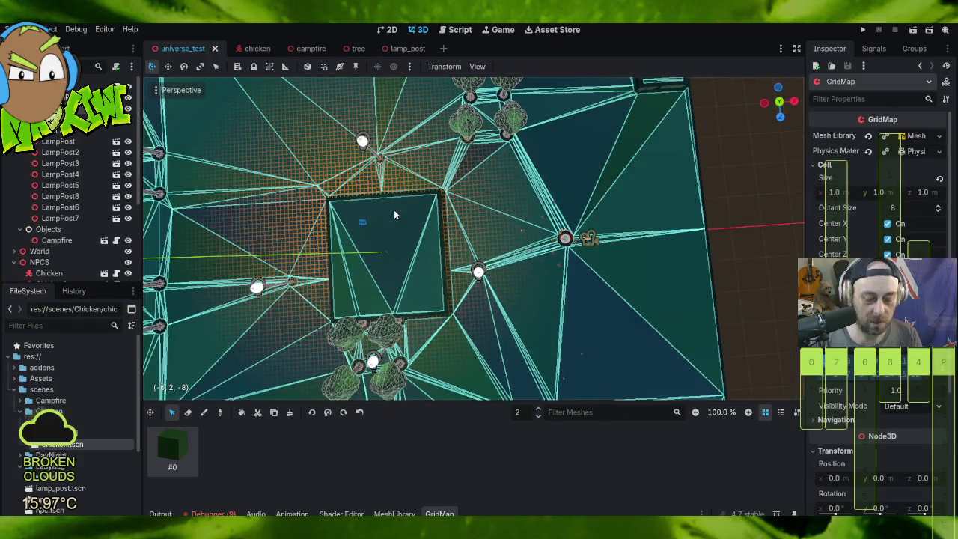
{"action": "key", "text": "KP_7"}
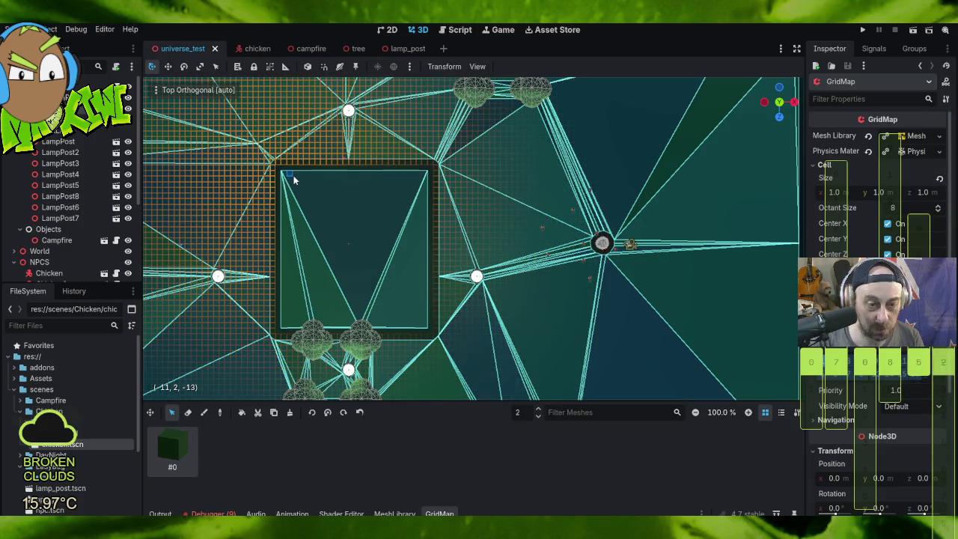
Step: Box-select the square platform's cells and erase them from the GridMap
{"action": "left_click_drag", "start_coordinate": [277, 171], "coordinate": [431, 336]}
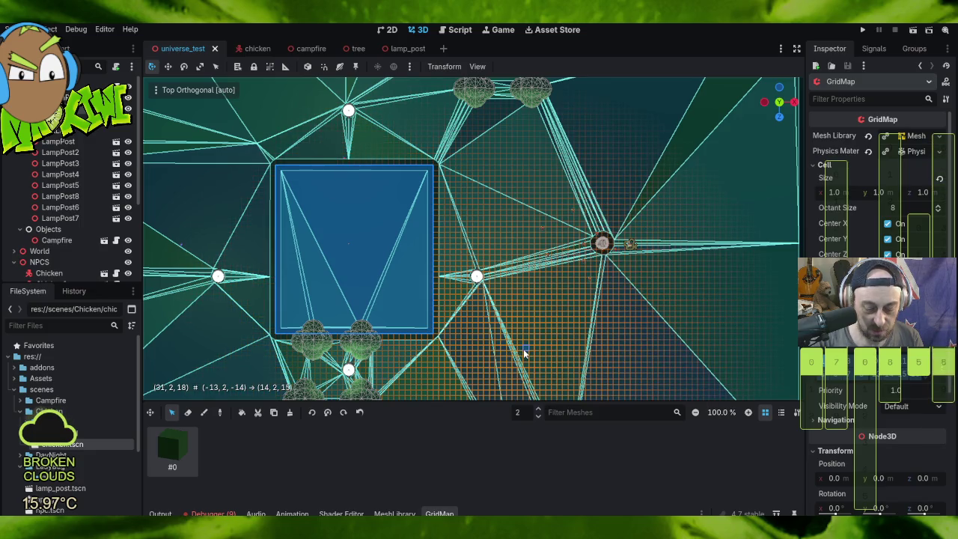
{"action": "left_click", "coordinate": [294, 413]}
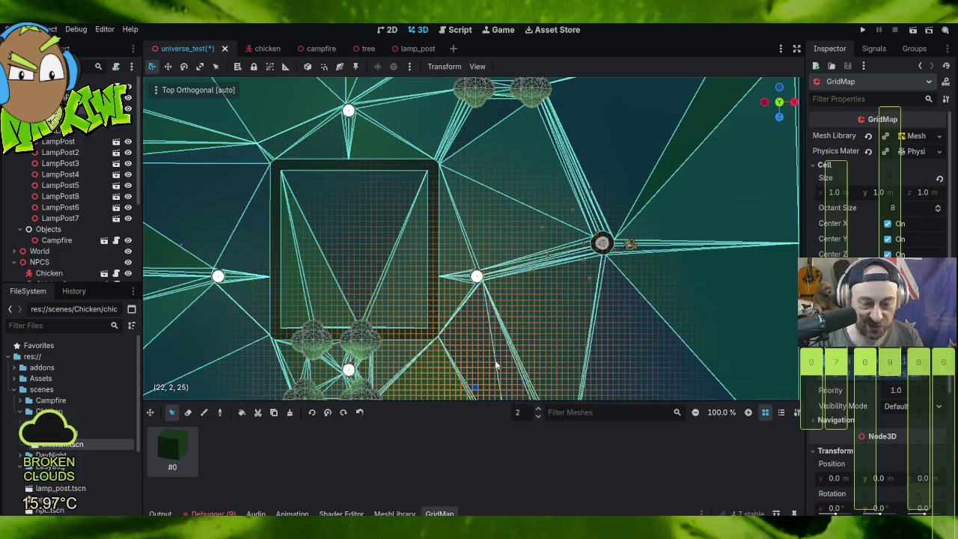
{"action": "mouse_move", "coordinate": [488, 303]}
{"action": "left_mouse_down"}
{"action": "mouse_move", "coordinate": [484, 108]}
{"action": "mouse_move", "coordinate": [522, 156]}
{"action": "mouse_move", "coordinate": [484, 155]}
{"action": "left_mouse_up"}
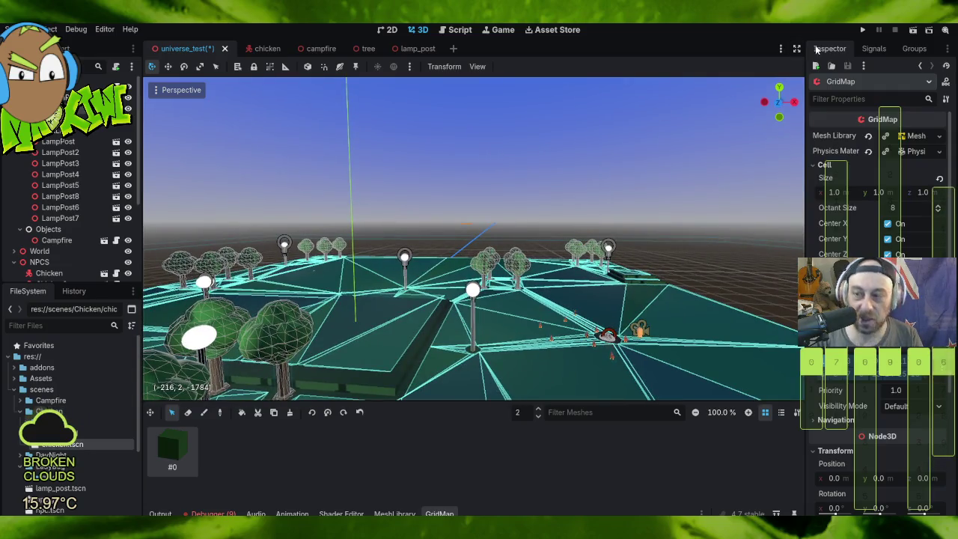
Step: Save universe_test, run the game, and maximize its window to 1908x968
{"action": "left_click", "coordinate": [863, 30]}
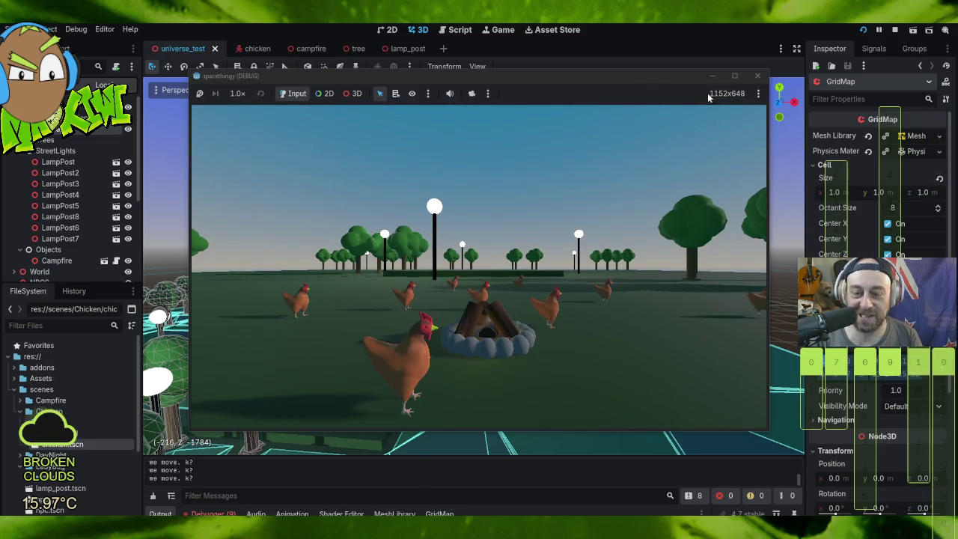
{"action": "left_click", "coordinate": [734, 76]}
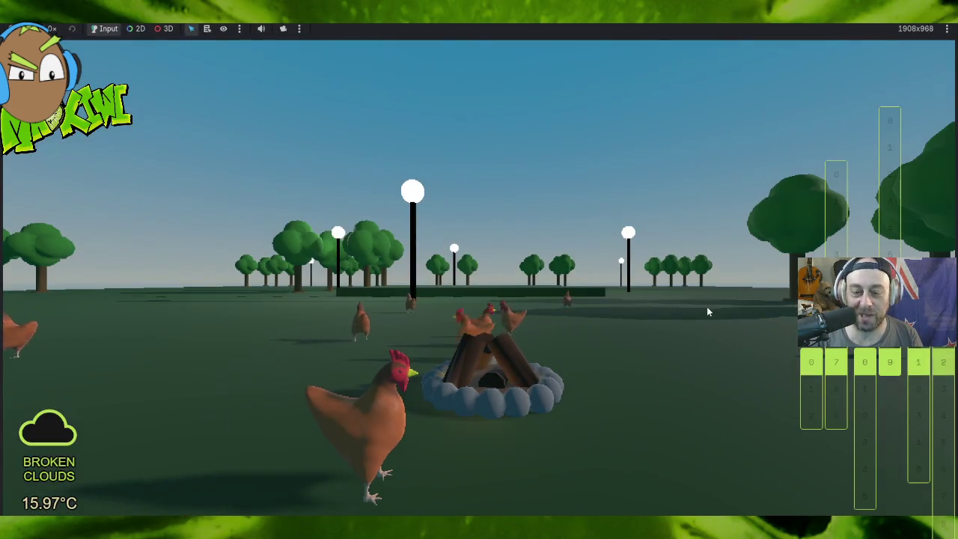
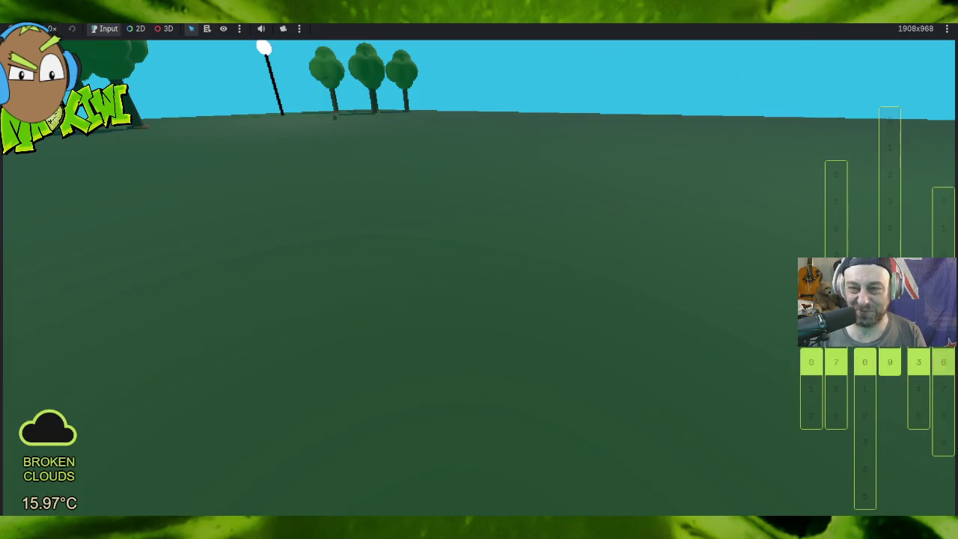
Step: Stop the game and show an enlarged GridMap mesh palette with the single cube item #0
{"action": "key", "text": "F8"}
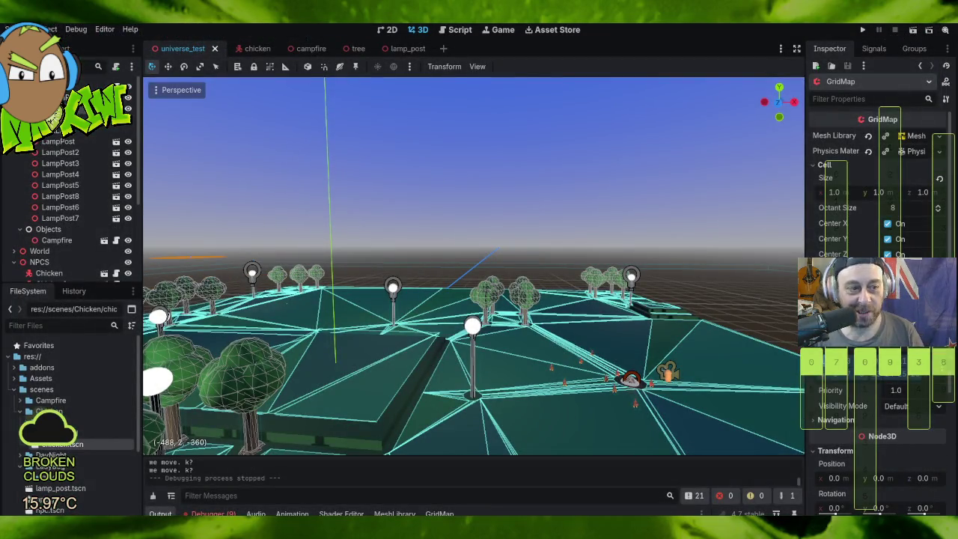
{"action": "left_click", "coordinate": [439, 513]}
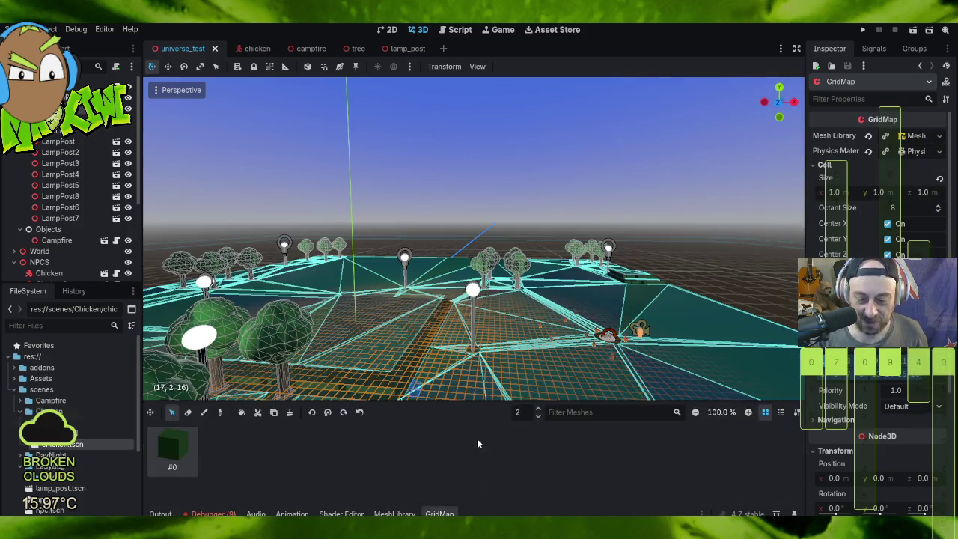
{"action": "left_click_drag", "start_coordinate": [471, 403], "coordinate": [449, 212]}
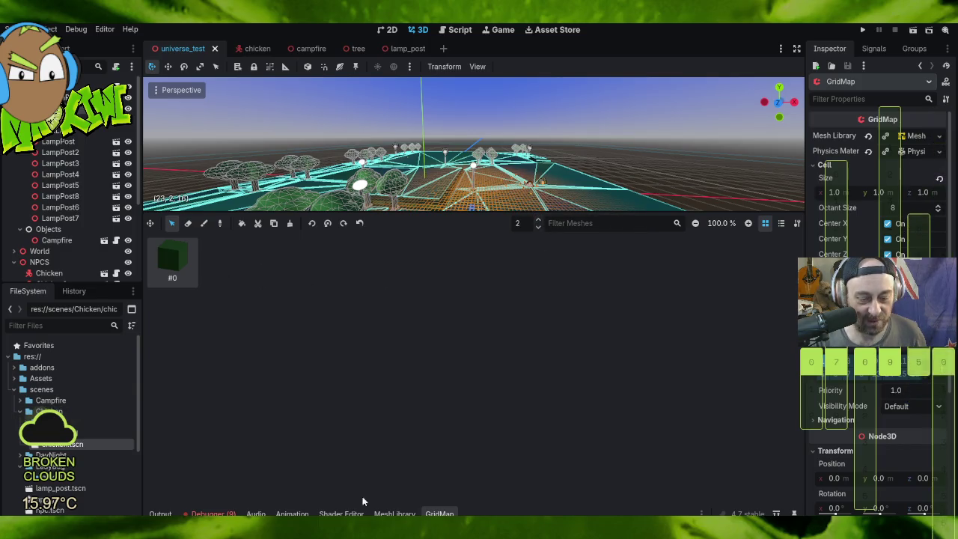
{"action": "left_click", "coordinate": [394, 514]}
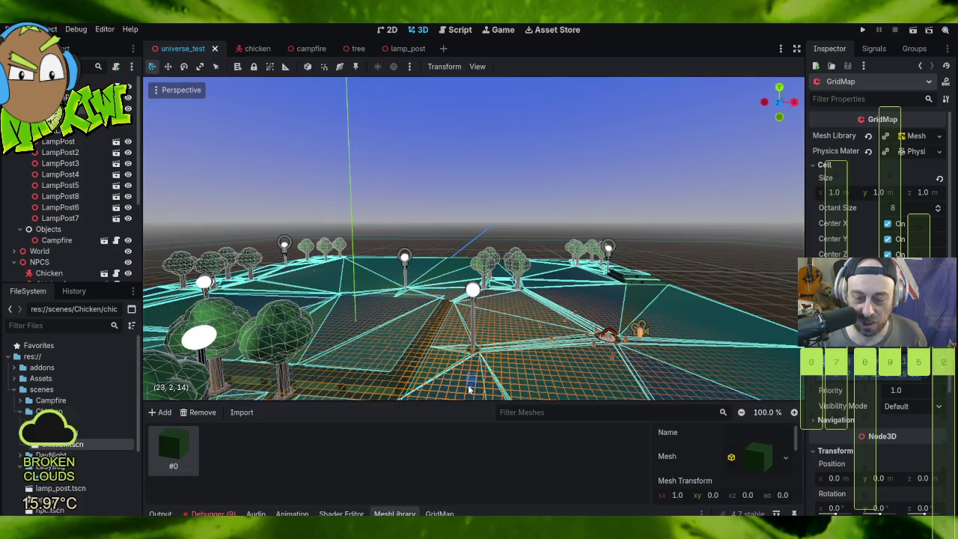
Step: Add a new item #1 to the mesh library and give it a new BoxMesh
{"action": "mouse_move", "coordinate": [454, 402]}
{"action": "left_mouse_down"}
{"action": "mouse_move", "coordinate": [322, 286]}
{"action": "mouse_move", "coordinate": [193, 258]}
{"action": "left_mouse_up"}
{"action": "left_click", "coordinate": [160, 254]}
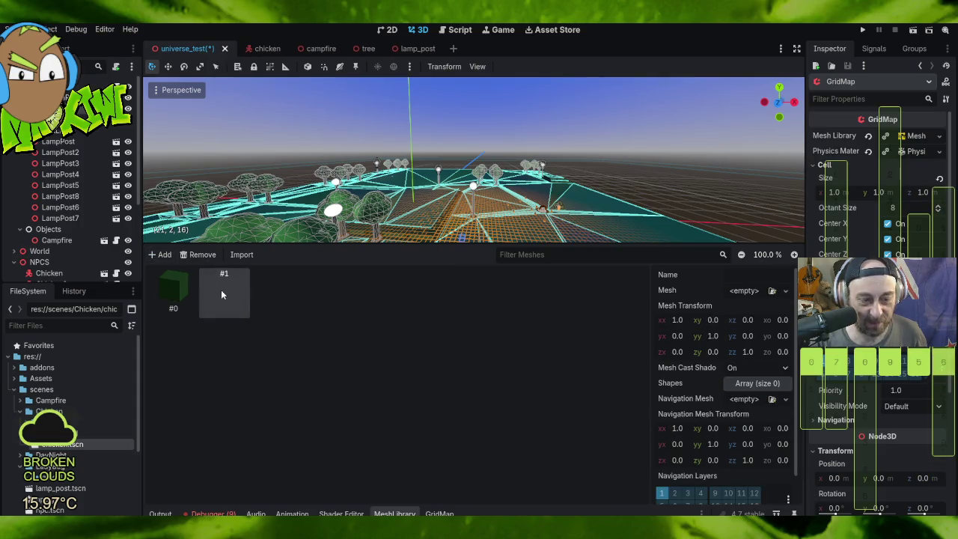
{"action": "left_click", "coordinate": [740, 290]}
{"action": "left_click", "coordinate": [734, 361]}
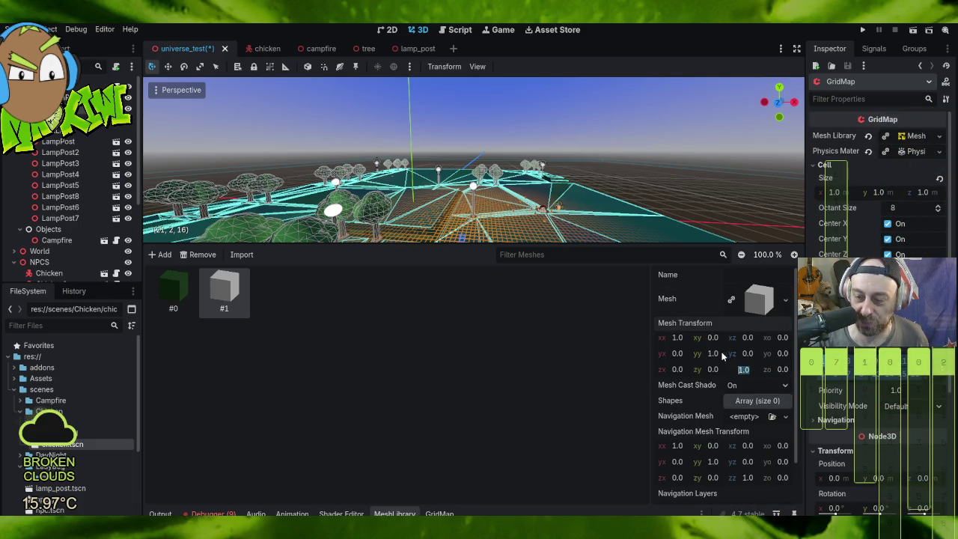
{"action": "scroll", "coordinate": [761, 392], "scroll_direction": "down", "scroll_amount": 2}
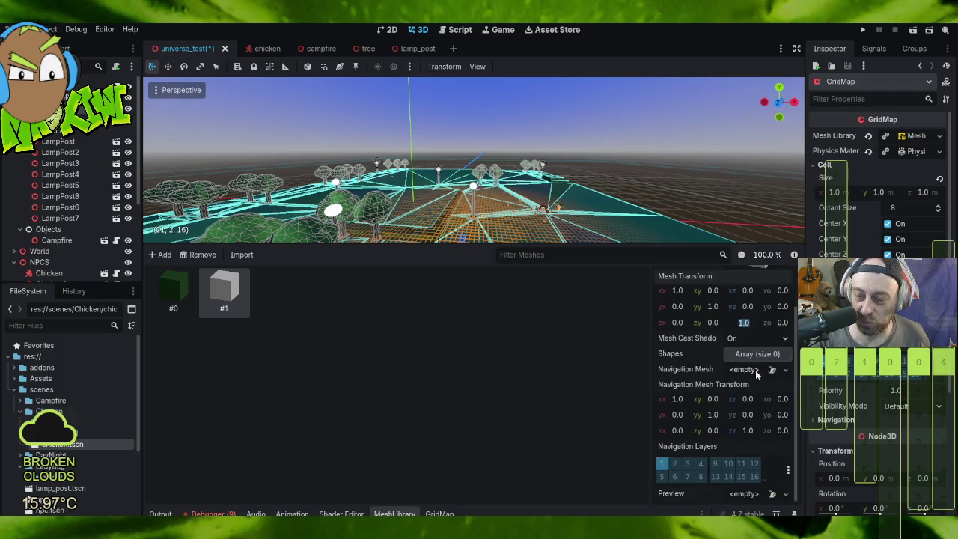
{"action": "left_click", "coordinate": [748, 369]}
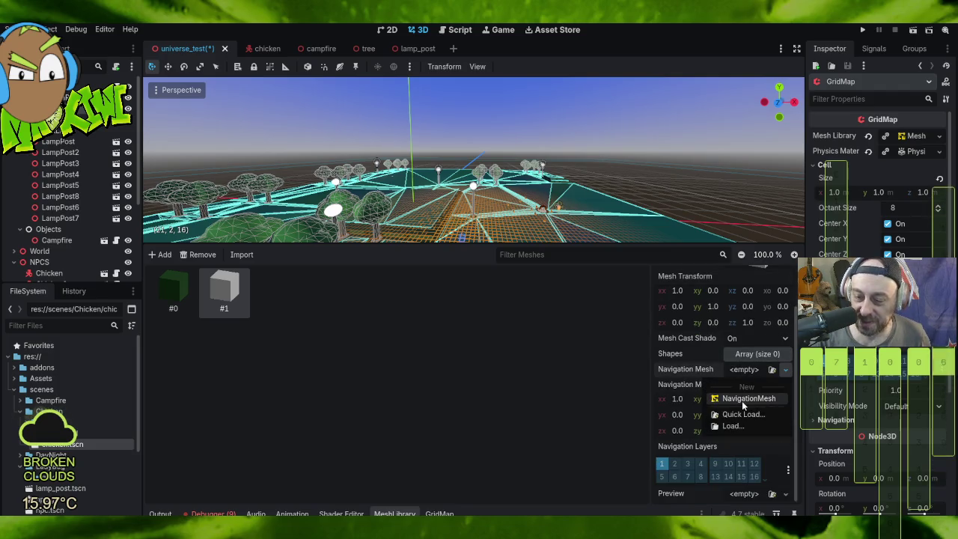
Step: Compare item #1 against item #0, then expand item #1's 1 m box mesh properties
{"action": "left_click", "coordinate": [177, 295]}
{"action": "left_click", "coordinate": [177, 295]}
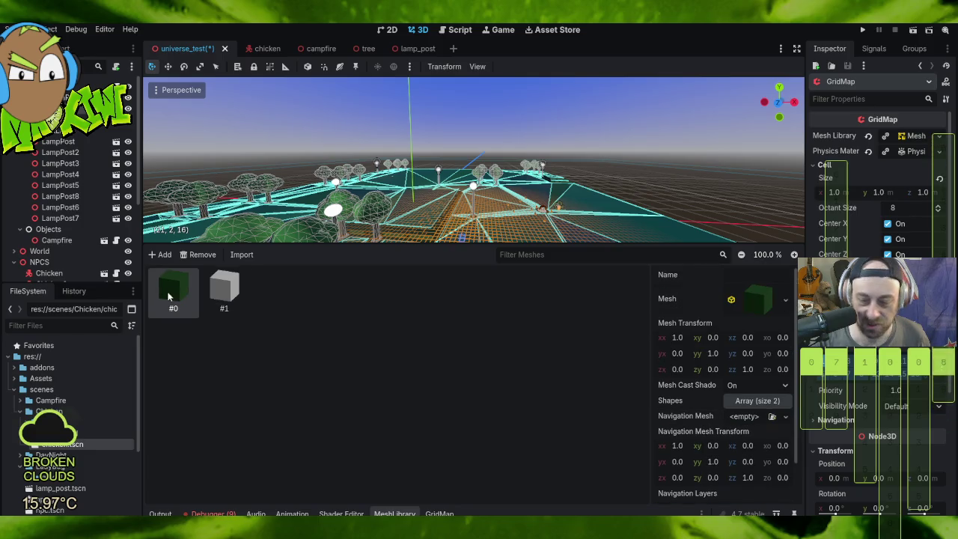
{"action": "left_click", "coordinate": [221, 296]}
{"action": "left_click", "coordinate": [172, 296]}
{"action": "left_click", "coordinate": [224, 296]}
{"action": "left_click", "coordinate": [188, 298]}
{"action": "left_click", "coordinate": [212, 298]}
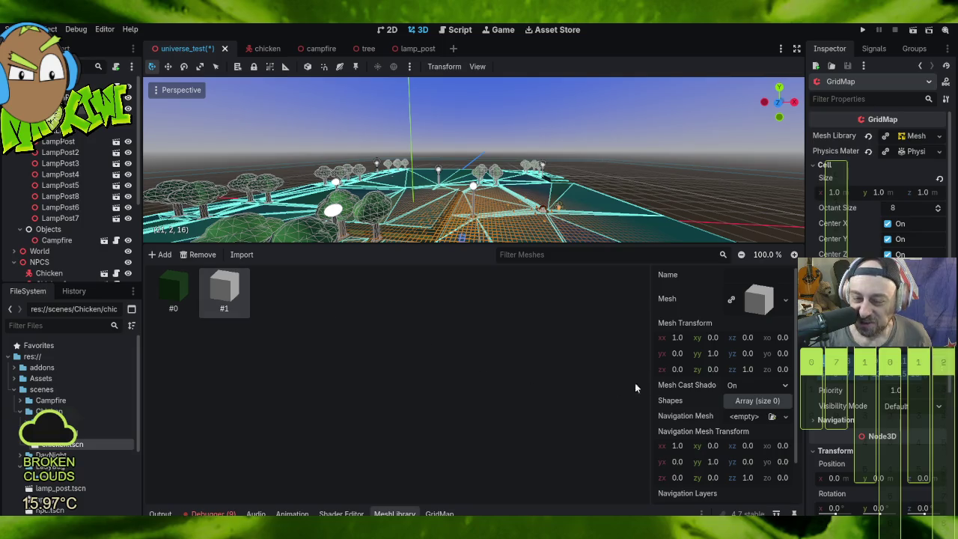
{"action": "scroll", "coordinate": [730, 375], "scroll_direction": "down", "scroll_amount": 3}
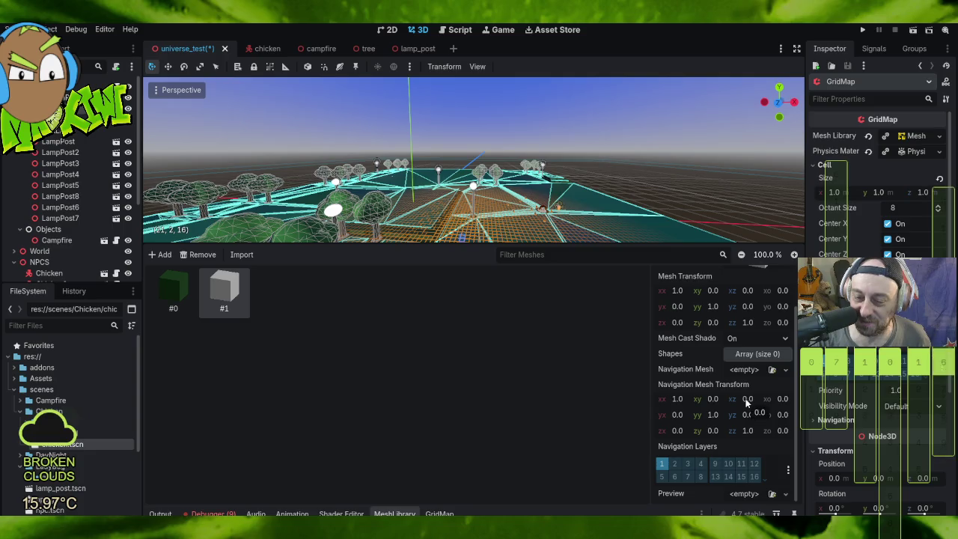
{"action": "scroll", "coordinate": [745, 368], "scroll_direction": "up", "scroll_amount": 3}
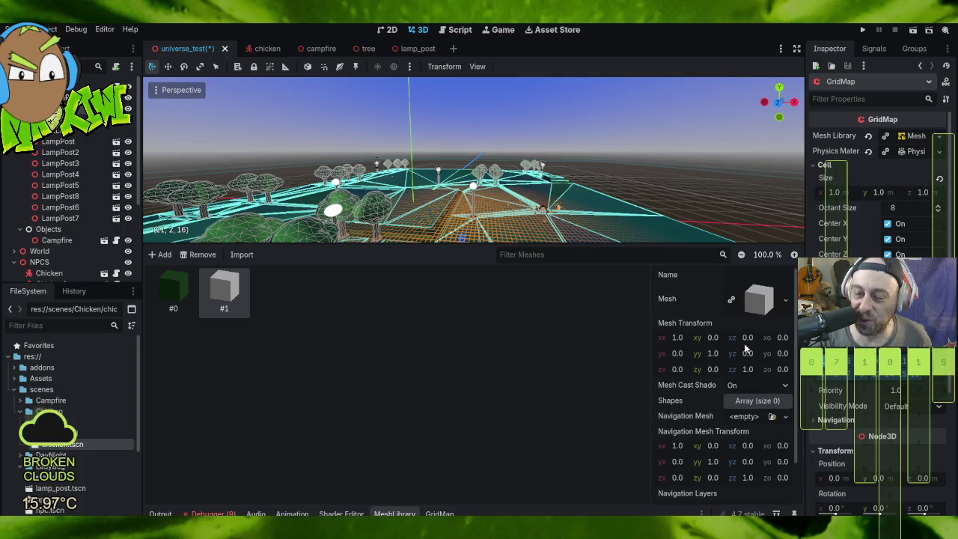
{"action": "left_click", "coordinate": [754, 309]}
{"action": "scroll", "coordinate": [747, 341], "scroll_direction": "down", "scroll_amount": 3}
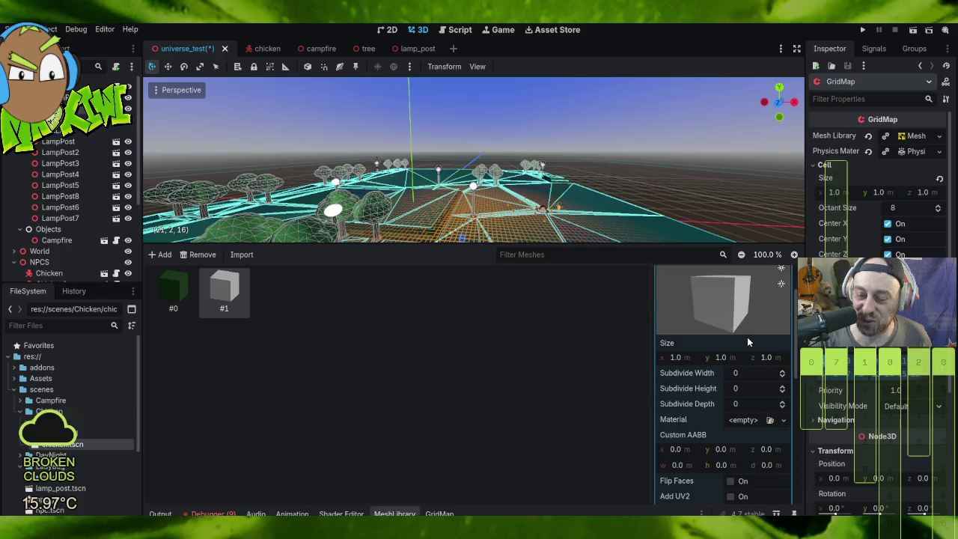
Step: Give the box mesh a new StandardMaterial3D and expand its settings
{"action": "scroll", "coordinate": [754, 342], "scroll_direction": "down", "scroll_amount": 4}
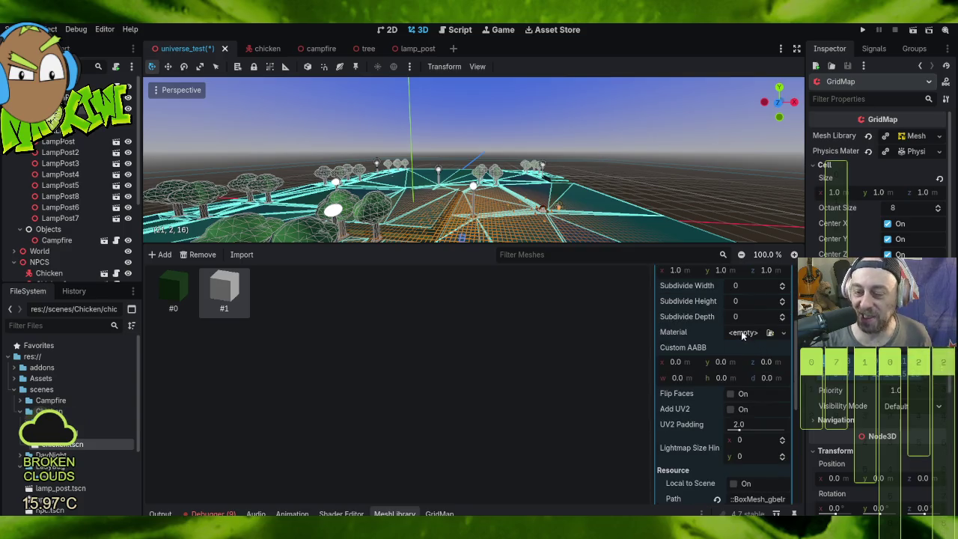
{"action": "left_click", "coordinate": [742, 334]}
{"action": "left_click", "coordinate": [723, 362]}
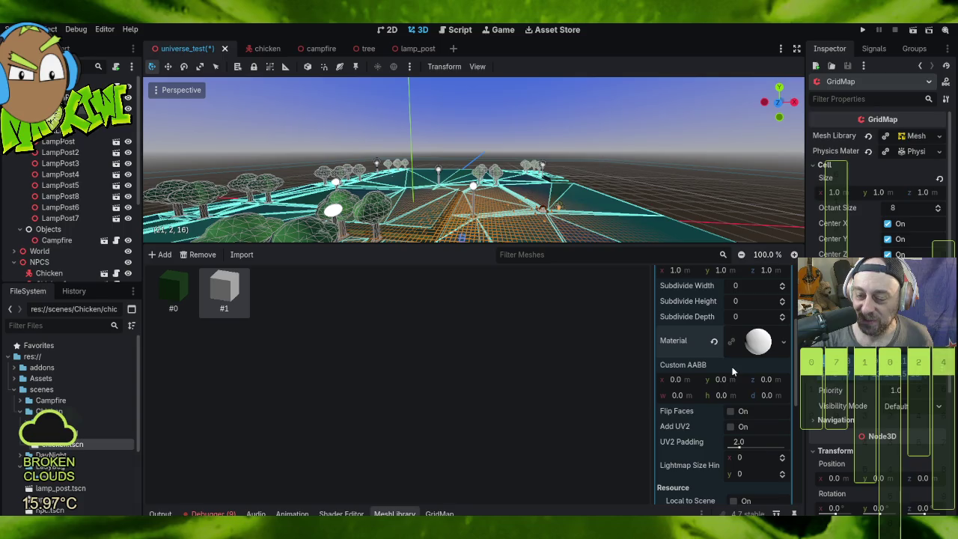
{"action": "left_click", "coordinate": [756, 348]}
{"action": "scroll", "coordinate": [741, 314], "scroll_direction": "down", "scroll_amount": 5}
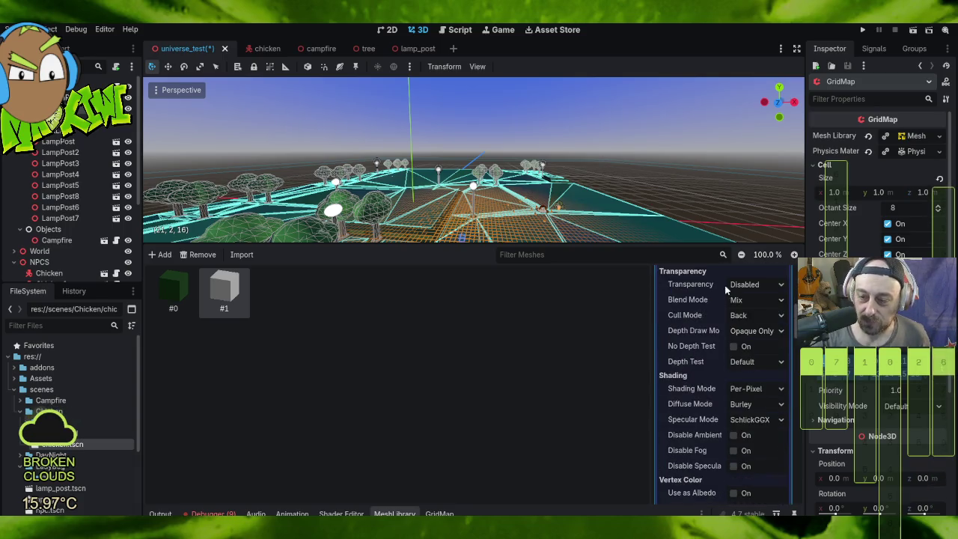
{"action": "scroll", "coordinate": [734, 330], "scroll_direction": "up", "scroll_amount": 3}
{"action": "scroll", "coordinate": [732, 349], "scroll_direction": "down", "scroll_amount": 9}
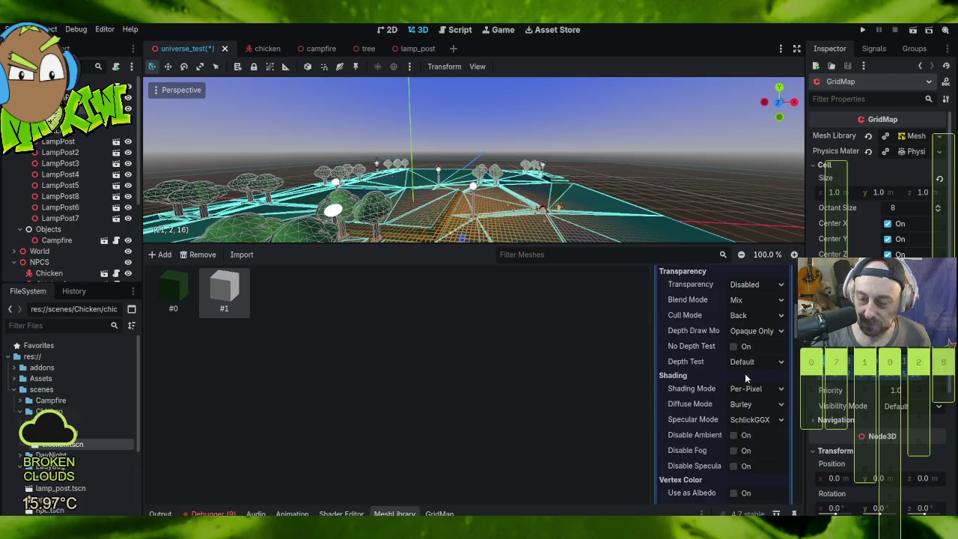
Step: Set the material's albedo colour to c0c0c0, then darken it to 323232
{"action": "left_click", "coordinate": [750, 362]}
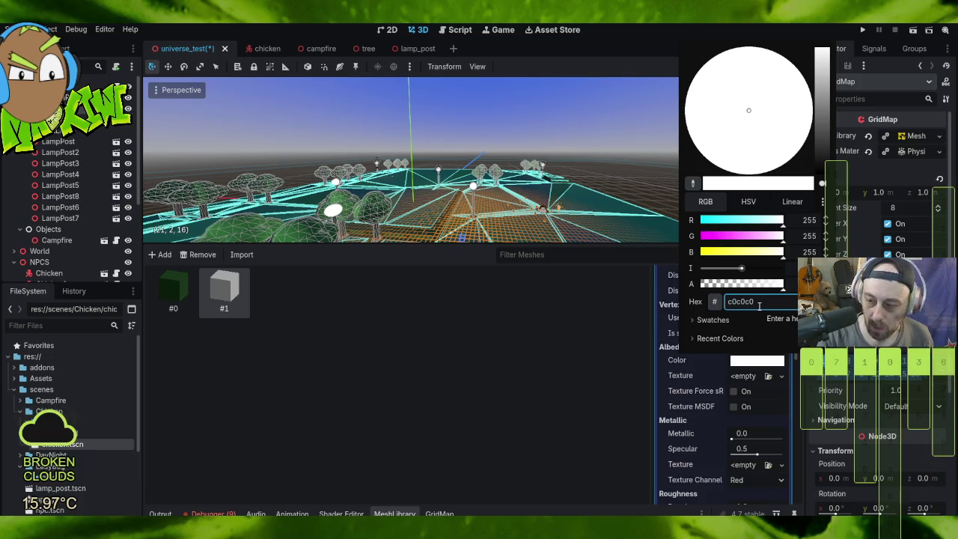
{"action": "key", "text": "Return"}
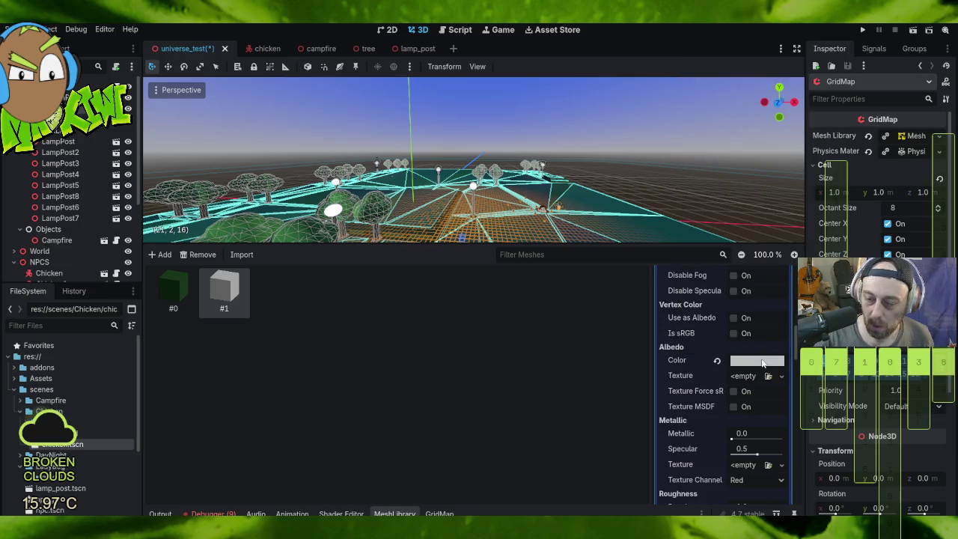
{"action": "left_click", "coordinate": [763, 362]}
{"action": "left_click_drag", "start_coordinate": [828, 114], "coordinate": [827, 152]}
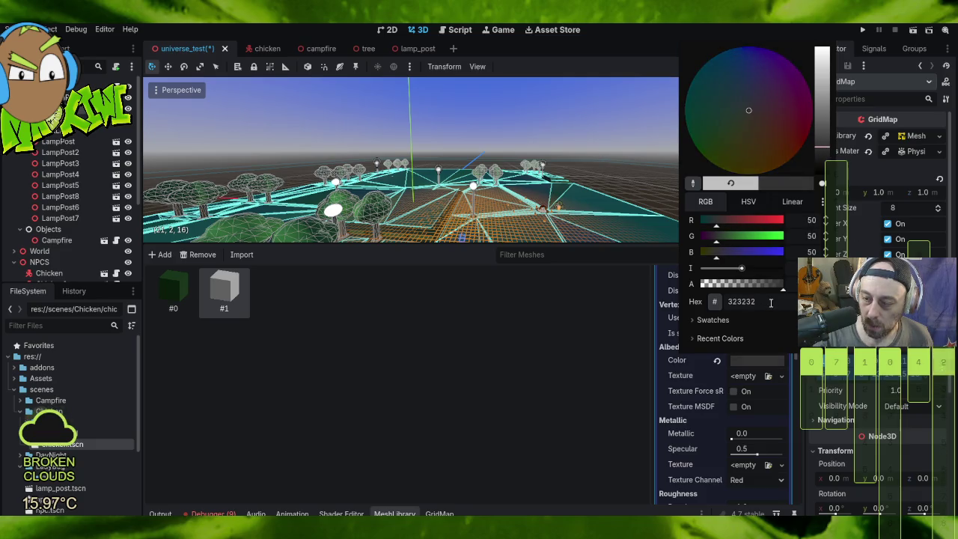
{"action": "key", "text": "Escape"}
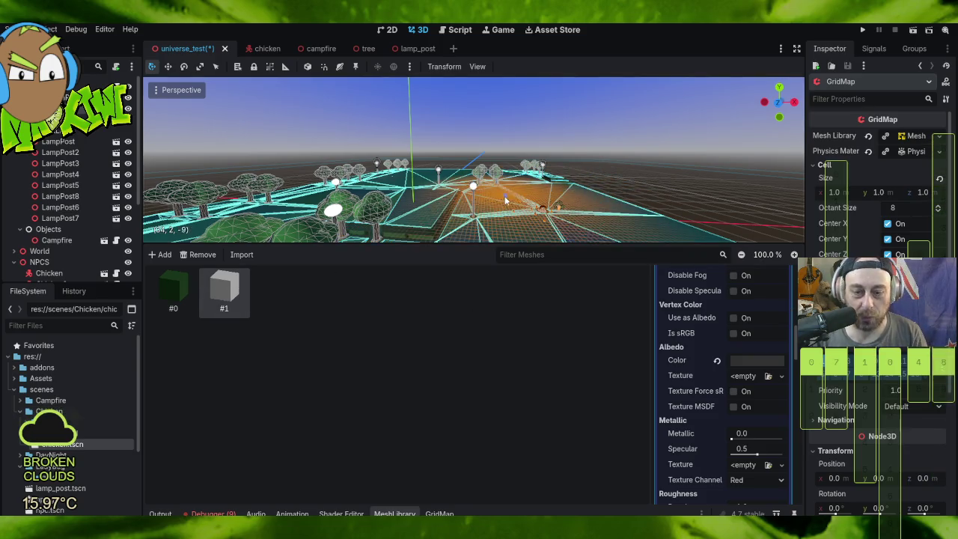
{"action": "mouse_move", "coordinate": [524, 209]}
{"action": "left_mouse_down"}
{"action": "mouse_move", "coordinate": [556, 222]}
{"action": "mouse_move", "coordinate": [651, 188]}
{"action": "mouse_move", "coordinate": [581, 239]}
{"action": "mouse_move", "coordinate": [554, 402]}
{"action": "mouse_move", "coordinate": [524, 445]}
{"action": "left_mouse_up"}
Step: Pick box item #1 from the GridMap palette and switch to a top orthographic view
{"action": "left_click", "coordinate": [439, 513]}
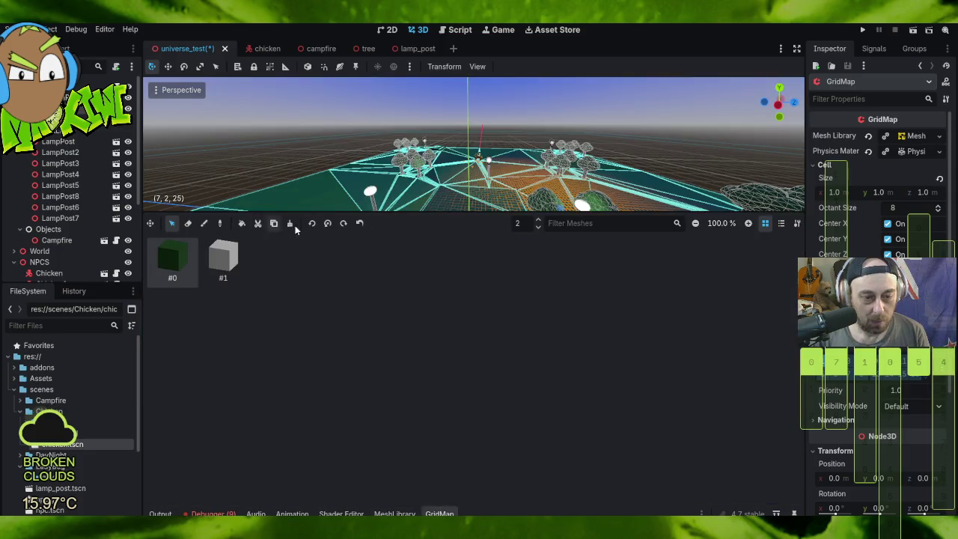
{"action": "left_click_drag", "start_coordinate": [412, 212], "coordinate": [412, 403]}
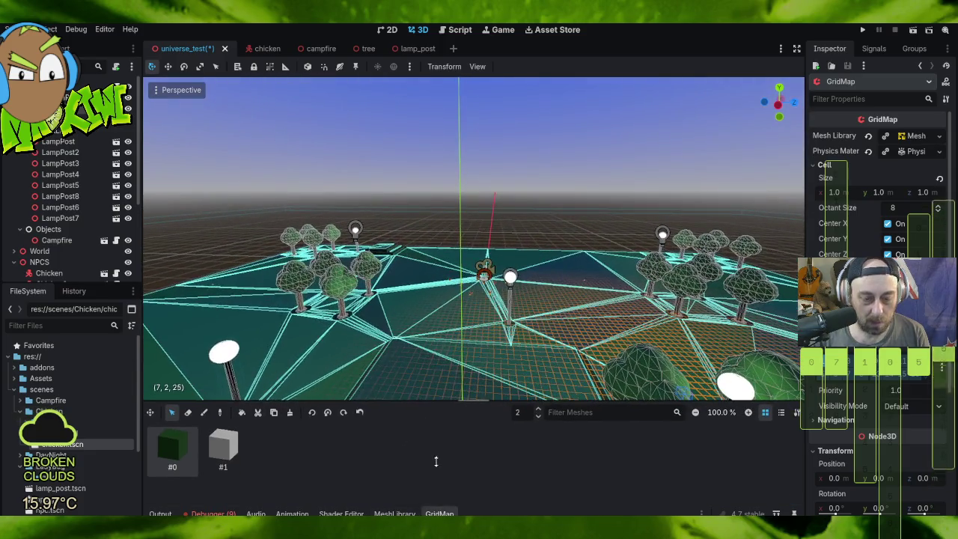
{"action": "left_click", "coordinate": [246, 447]}
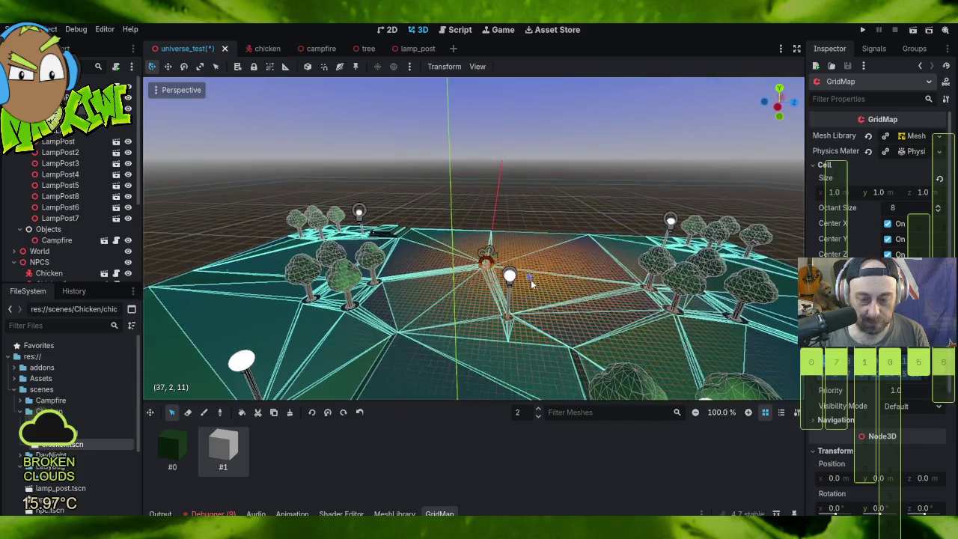
{"action": "key", "text": "KP_7"}
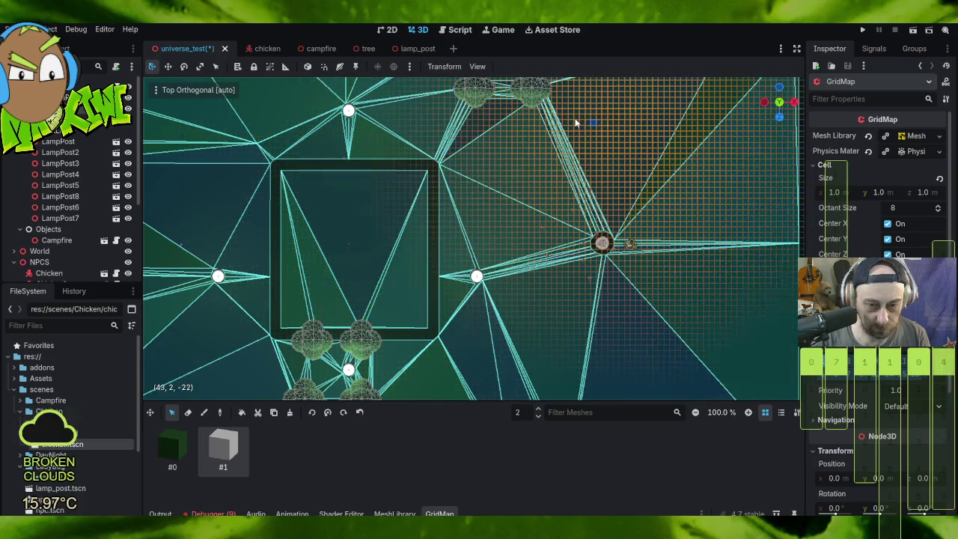
Step: Orbit over the platform and box-select a rectangle of GridMap cells
{"action": "scroll", "coordinate": [490, 208], "scroll_direction": "up", "scroll_amount": 5}
{"action": "mouse_move", "coordinate": [438, 197]}
{"action": "left_mouse_down"}
{"action": "mouse_move", "coordinate": [446, 222]}
{"action": "mouse_move", "coordinate": [413, 133]}
{"action": "mouse_move", "coordinate": [441, 195]}
{"action": "left_mouse_up"}
{"action": "mouse_move", "coordinate": [472, 259]}
{"action": "left_mouse_down"}
{"action": "mouse_move", "coordinate": [490, 259]}
{"action": "mouse_move", "coordinate": [545, 317]}
{"action": "mouse_move", "coordinate": [411, 211]}
{"action": "left_mouse_up"}
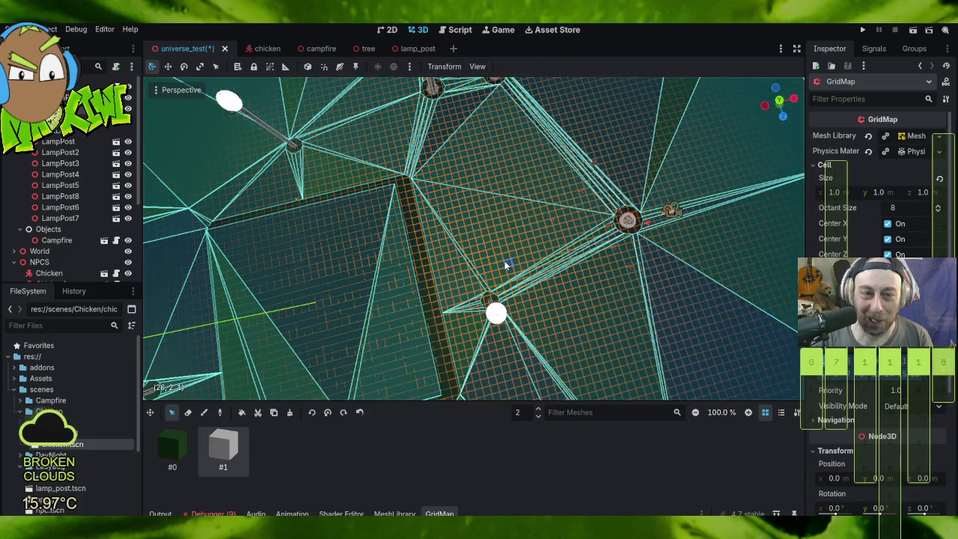
{"action": "scroll", "coordinate": [510, 285], "scroll_direction": "down", "scroll_amount": 5}
{"action": "mouse_move", "coordinate": [510, 284]}
{"action": "left_mouse_down"}
{"action": "mouse_move", "coordinate": [510, 202]}
{"action": "mouse_move", "coordinate": [431, 107]}
{"action": "mouse_move", "coordinate": [427, 187]}
{"action": "left_mouse_up"}
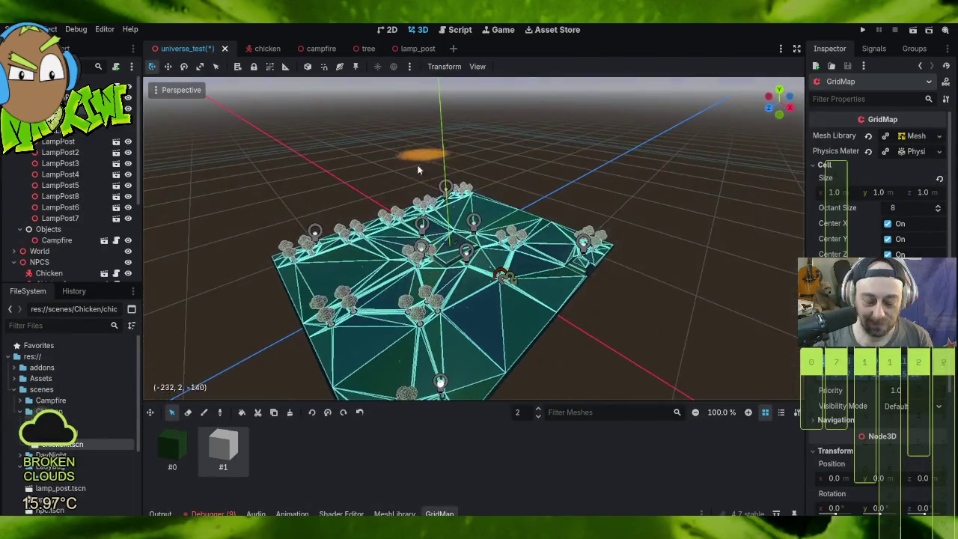
{"action": "scroll", "coordinate": [422, 267], "scroll_direction": "up", "scroll_amount": 6}
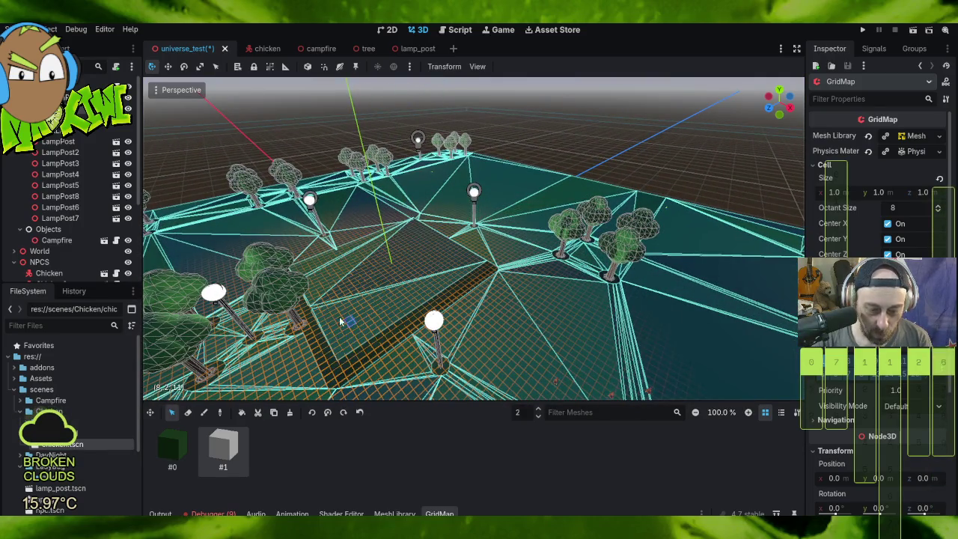
{"action": "left_click_drag", "start_coordinate": [349, 318], "coordinate": [509, 300]}
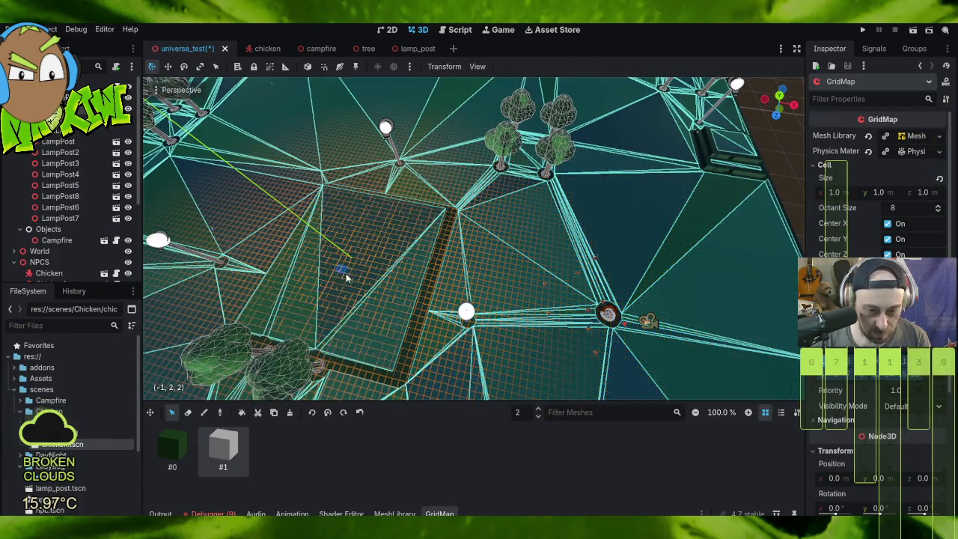
{"action": "scroll", "coordinate": [436, 250], "scroll_direction": "up", "scroll_amount": 5}
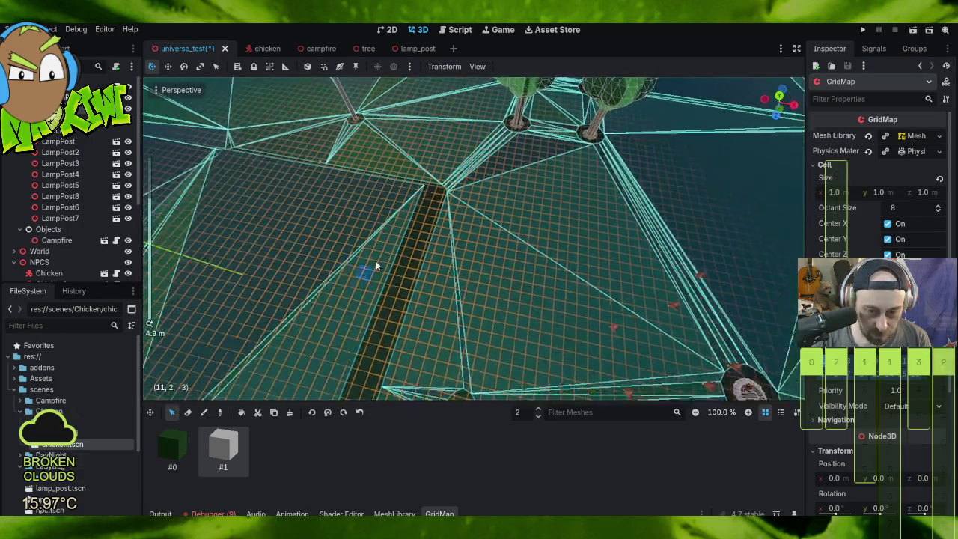
{"action": "left_click_drag", "start_coordinate": [389, 168], "coordinate": [389, 94]}
{"action": "mouse_move", "coordinate": [466, 246]}
{"action": "left_mouse_down"}
{"action": "mouse_move", "coordinate": [474, 263]}
{"action": "mouse_move", "coordinate": [386, 195]}
{"action": "mouse_move", "coordinate": [314, 252]}
{"action": "mouse_move", "coordinate": [323, 267]}
{"action": "left_mouse_up"}
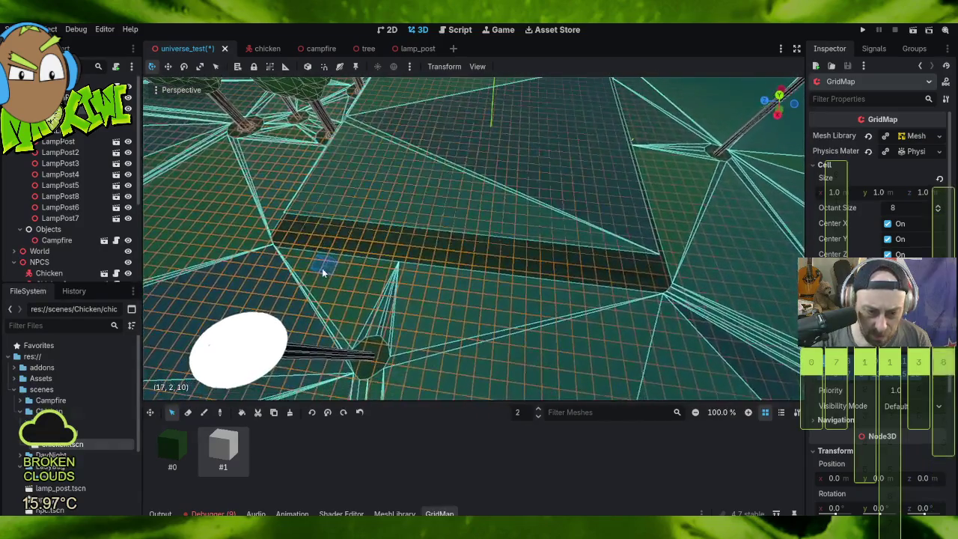
{"action": "mouse_move", "coordinate": [286, 222]}
{"action": "left_mouse_down"}
{"action": "mouse_move", "coordinate": [392, 178]}
{"action": "mouse_move", "coordinate": [545, 89]}
{"action": "mouse_move", "coordinate": [631, 80]}
{"action": "mouse_move", "coordinate": [593, 96]}
{"action": "mouse_move", "coordinate": [352, 109]}
{"action": "mouse_move", "coordinate": [310, 209]}
{"action": "mouse_move", "coordinate": [295, 217]}
{"action": "mouse_move", "coordinate": [331, 214]}
{"action": "mouse_move", "coordinate": [278, 209]}
{"action": "mouse_move", "coordinate": [287, 230]}
{"action": "left_mouse_up"}
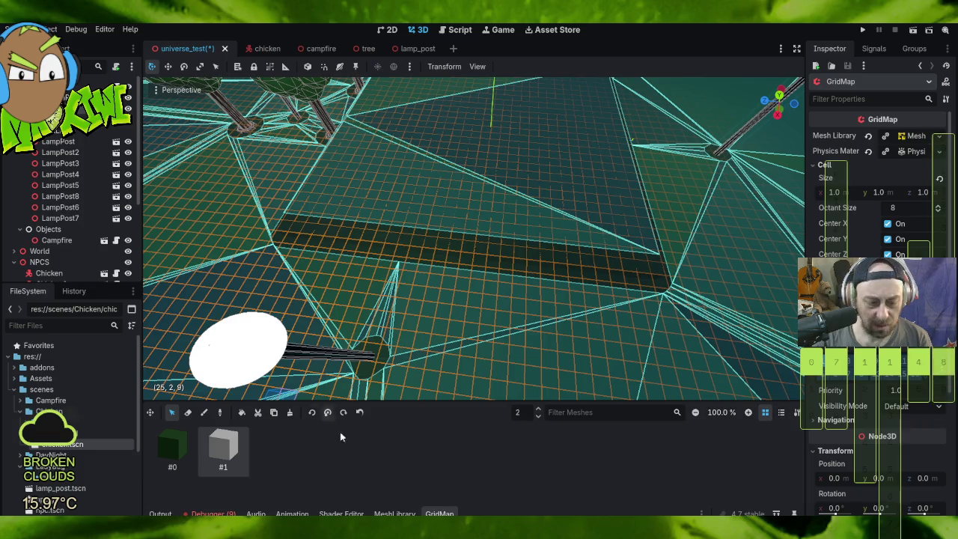
{"action": "left_click", "coordinate": [396, 512]}
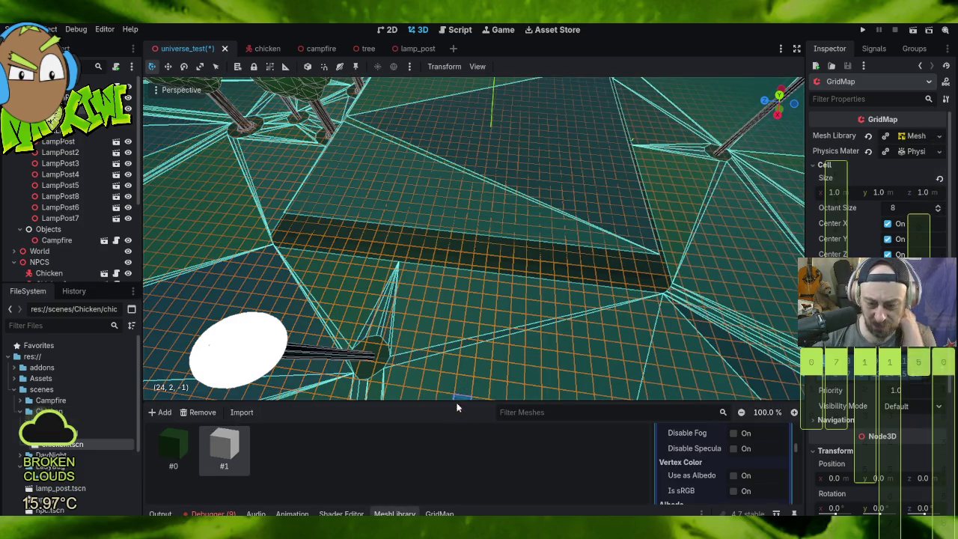
Step: Enlarge the MeshLibrary panel and collapse item #1's material and mesh properties
{"action": "left_click_drag", "start_coordinate": [453, 402], "coordinate": [443, 129]}
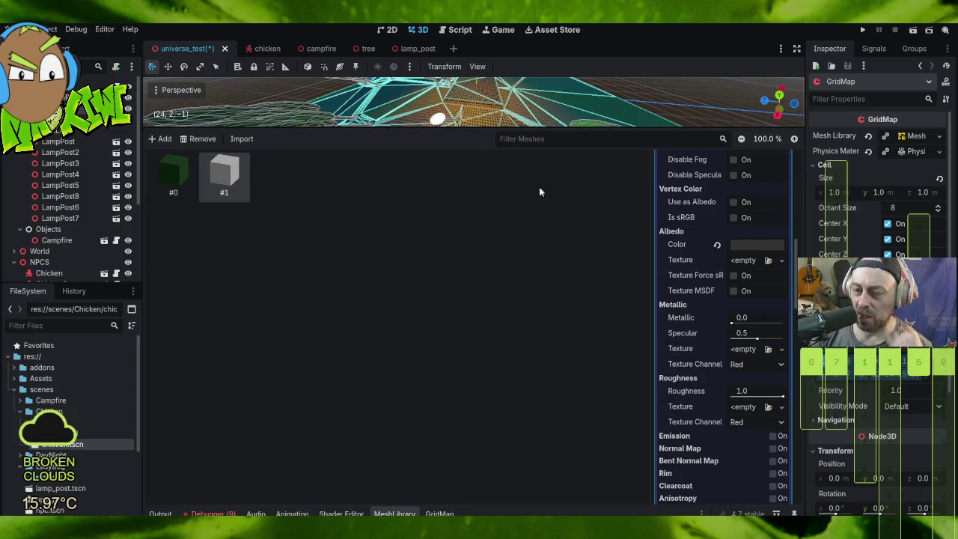
{"action": "scroll", "coordinate": [711, 327], "scroll_direction": "down", "scroll_amount": 5}
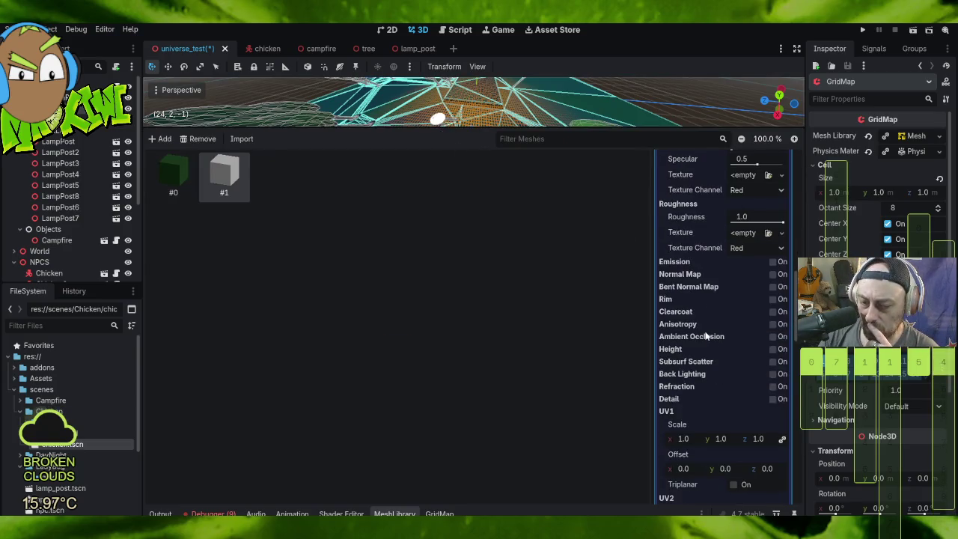
{"action": "scroll", "coordinate": [707, 340], "scroll_direction": "down", "scroll_amount": 15}
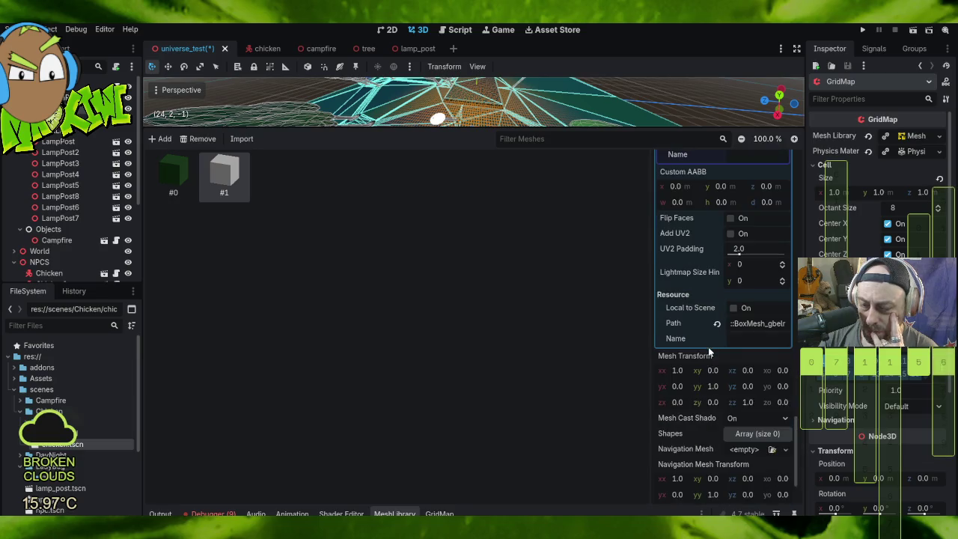
{"action": "scroll", "coordinate": [709, 352], "scroll_direction": "down", "scroll_amount": 3}
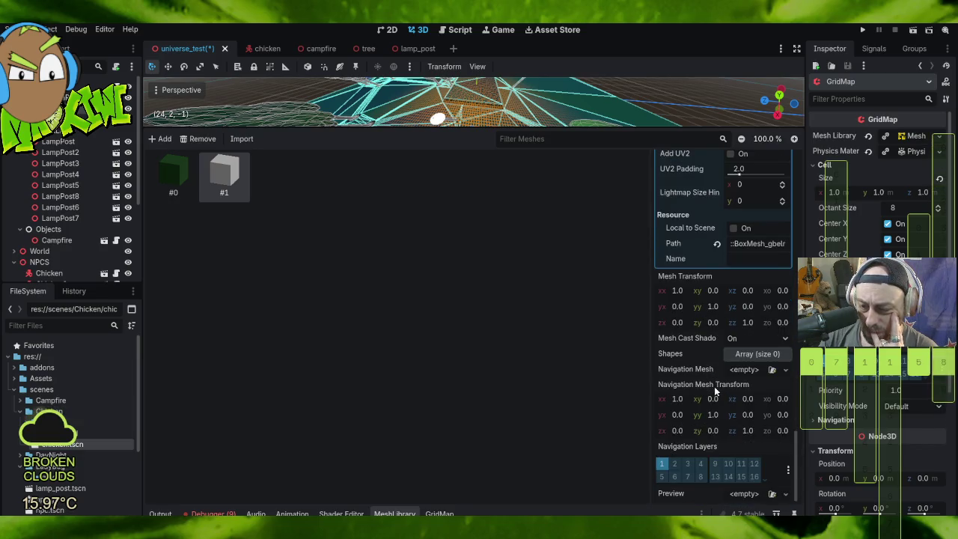
{"action": "scroll", "coordinate": [714, 385], "scroll_direction": "up", "scroll_amount": 5}
{"action": "scroll", "coordinate": [714, 385], "scroll_direction": "up", "scroll_amount": 3}
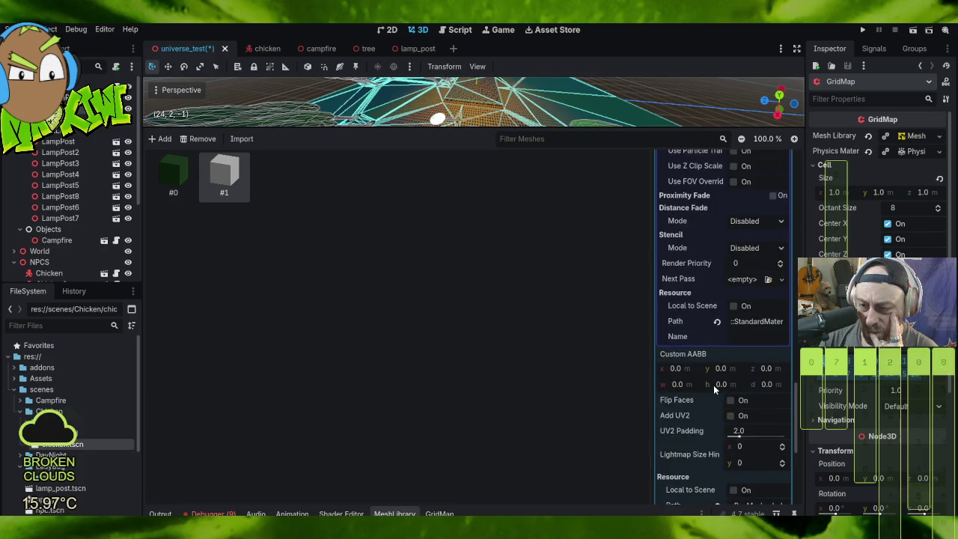
{"action": "scroll", "coordinate": [713, 386], "scroll_direction": "up", "scroll_amount": 4}
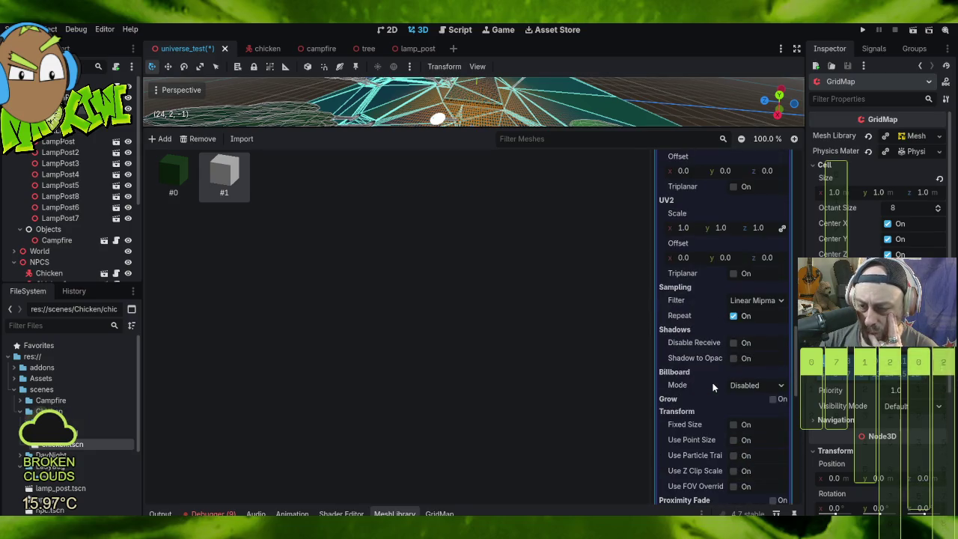
{"action": "scroll", "coordinate": [713, 386], "scroll_direction": "up", "scroll_amount": 5}
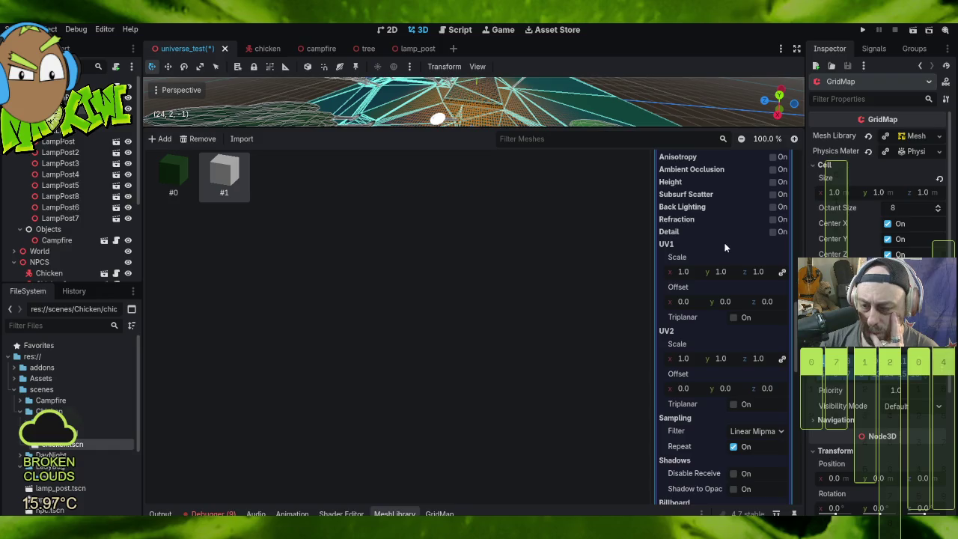
{"action": "scroll", "coordinate": [725, 248], "scroll_direction": "up", "scroll_amount": 3}
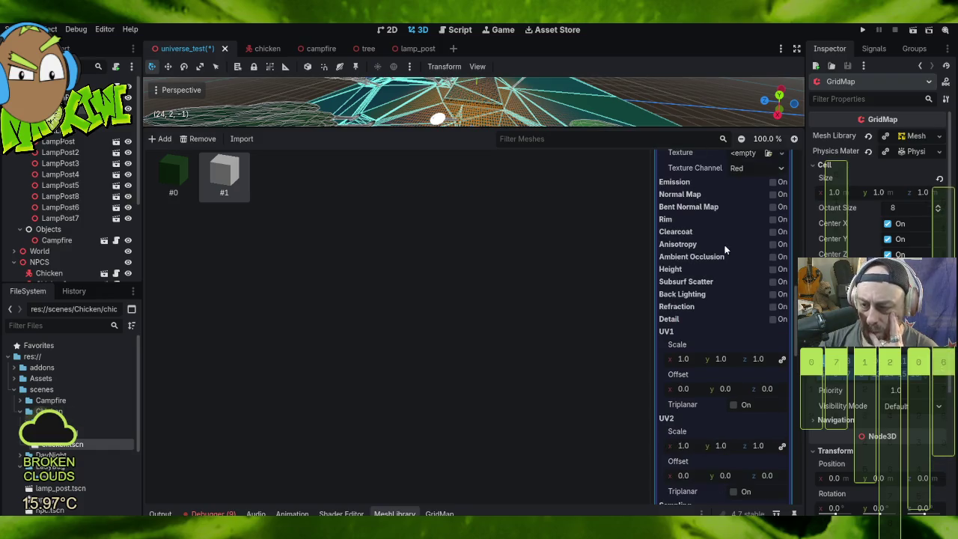
{"action": "scroll", "coordinate": [734, 296], "scroll_direction": "up", "scroll_amount": 3}
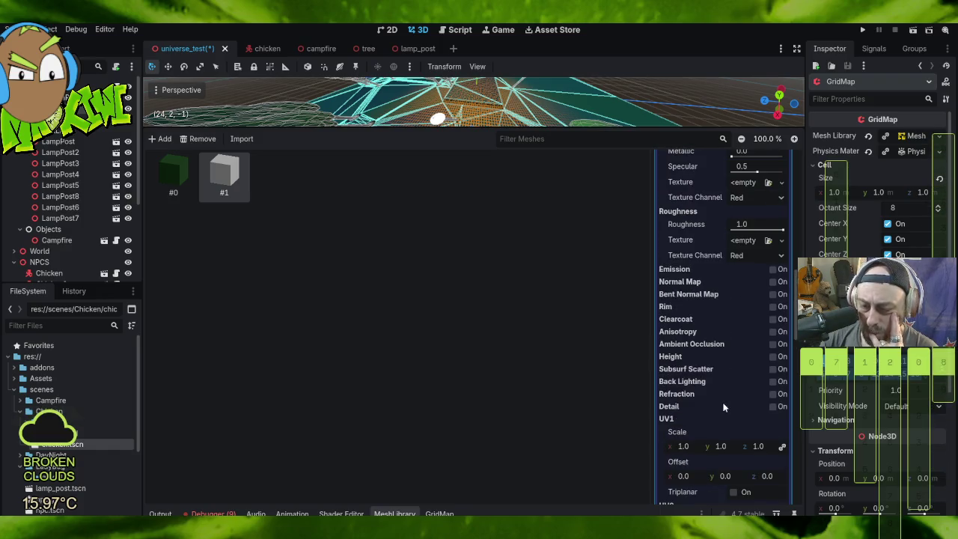
{"action": "scroll", "coordinate": [733, 387], "scroll_direction": "up", "scroll_amount": 10}
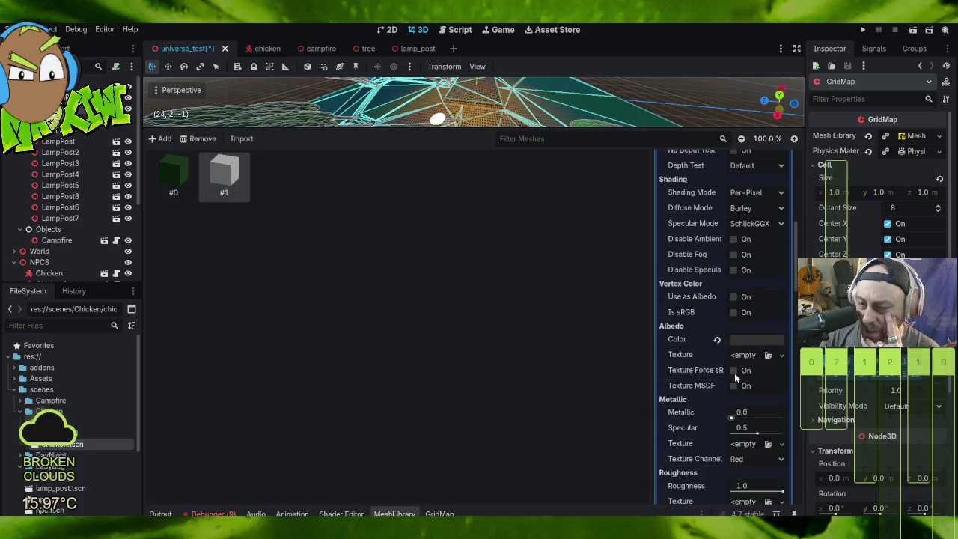
{"action": "scroll", "coordinate": [733, 370], "scroll_direction": "up", "scroll_amount": 6}
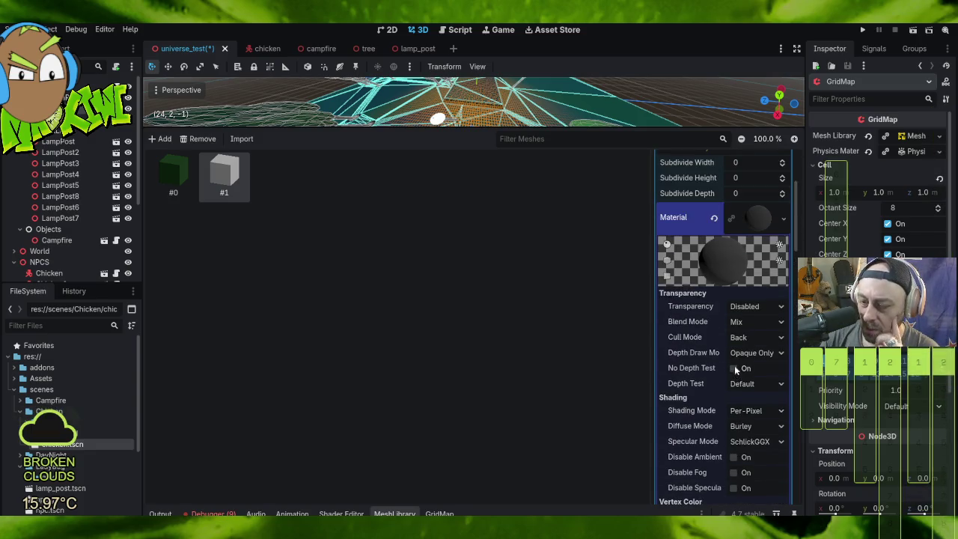
{"action": "scroll", "coordinate": [756, 380], "scroll_direction": "up", "scroll_amount": 5}
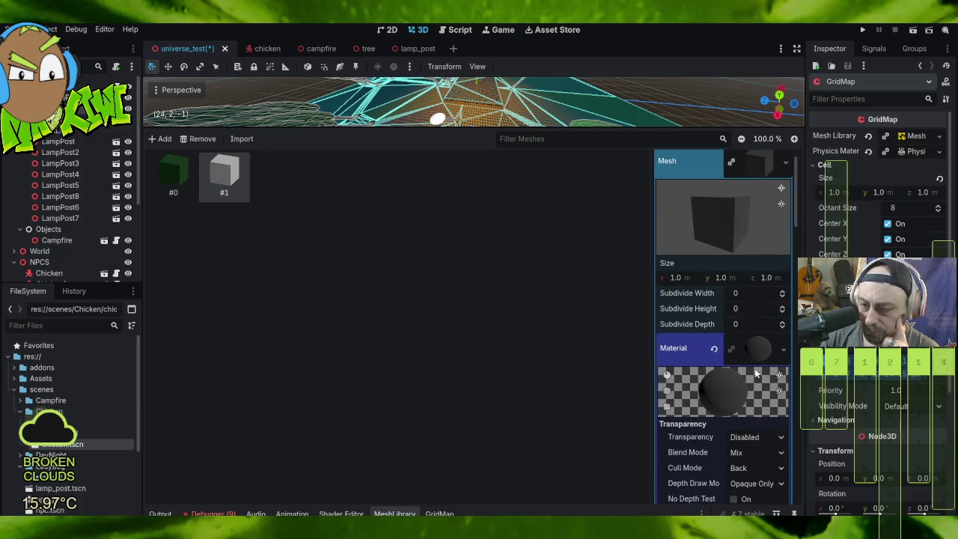
{"action": "left_click", "coordinate": [756, 348]}
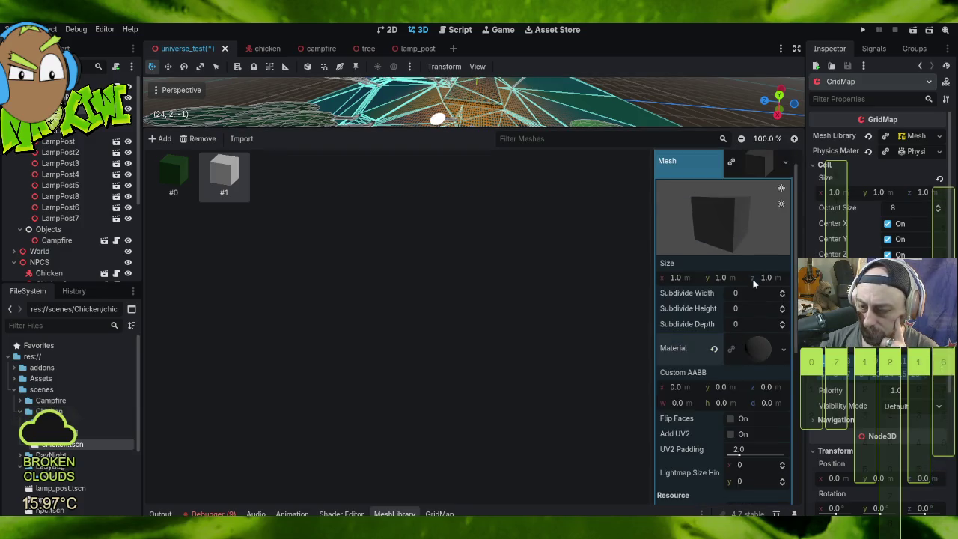
{"action": "scroll", "coordinate": [747, 271], "scroll_direction": "up", "scroll_amount": 1}
{"action": "left_click", "coordinate": [754, 192]}
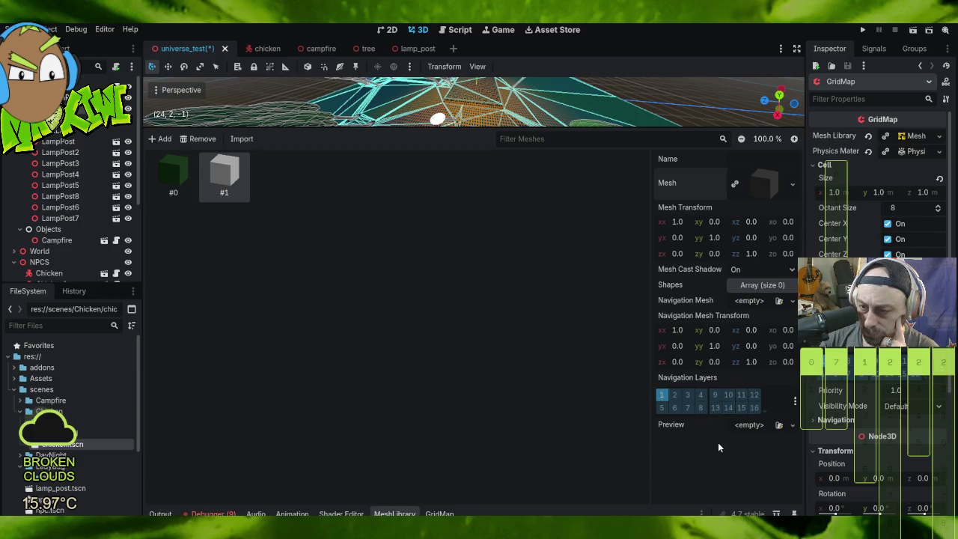
Step: Compare the properties of items #0 and #1, ending on item #1
{"action": "left_click", "coordinate": [193, 187]}
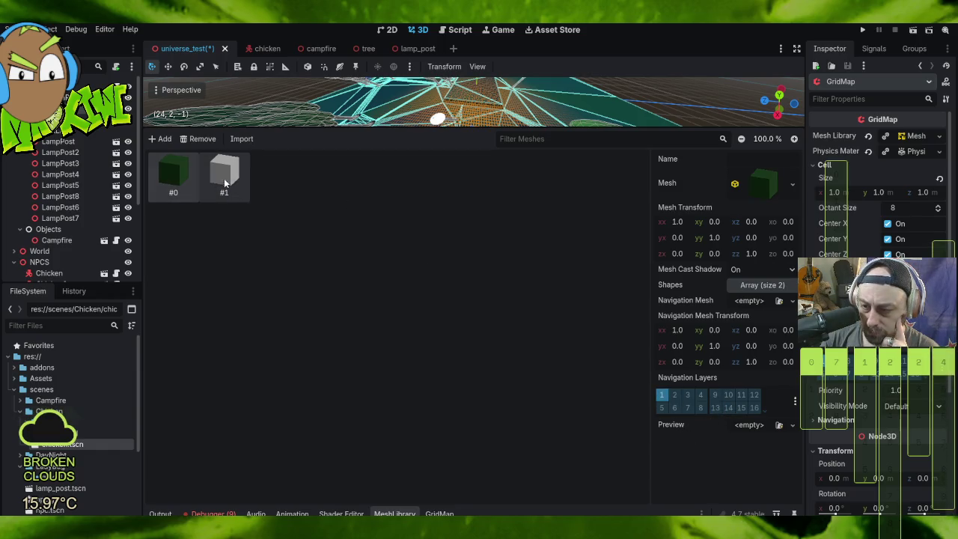
{"action": "left_click", "coordinate": [222, 180]}
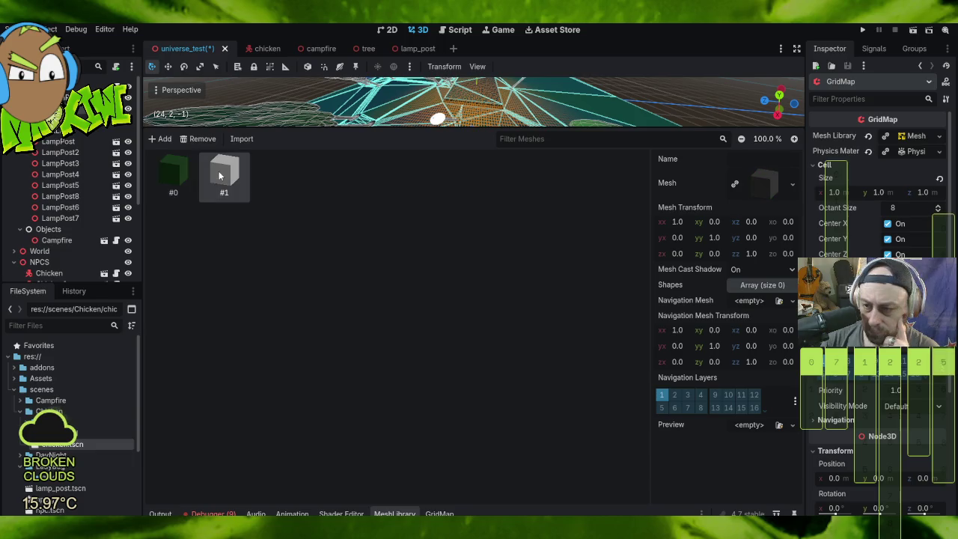
{"action": "left_click", "coordinate": [176, 174]}
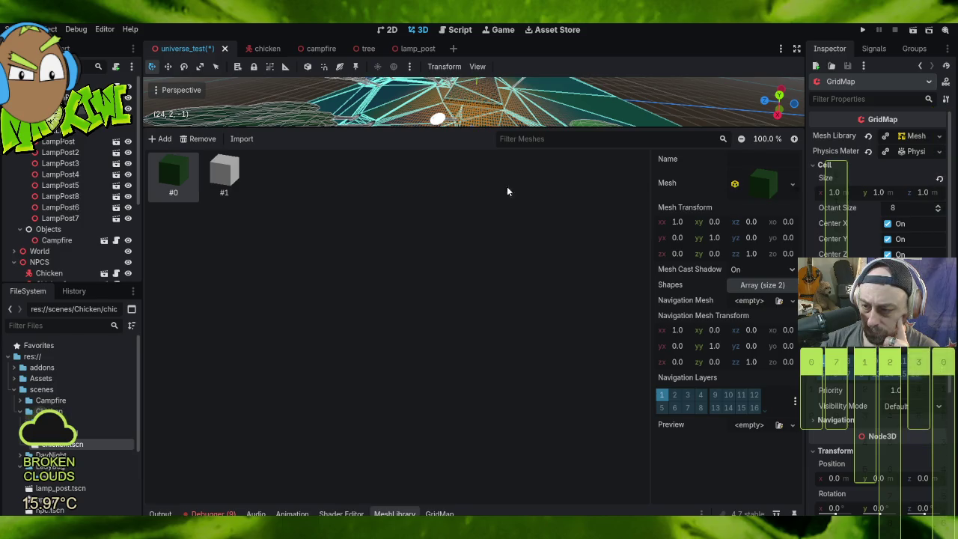
{"action": "left_click", "coordinate": [224, 176]}
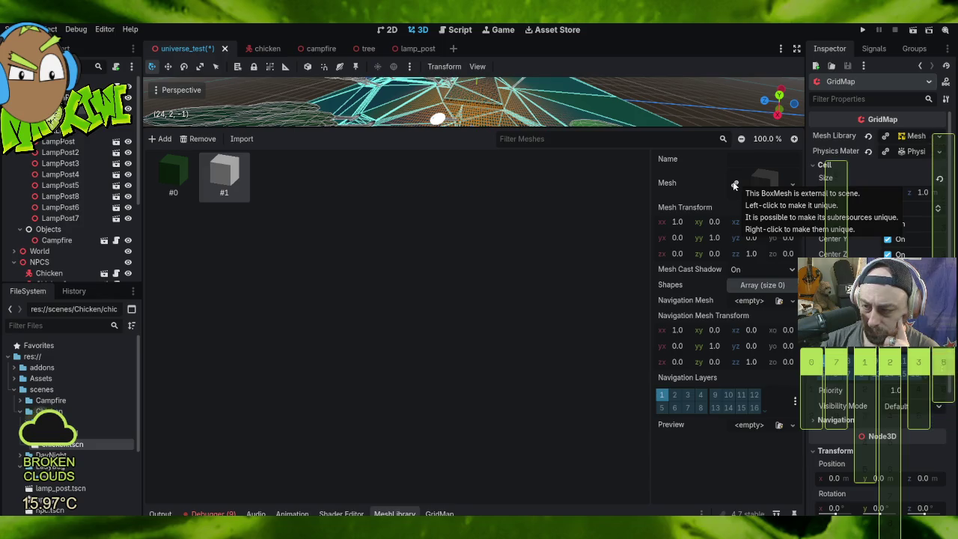
Step: Make item #1's box mesh unique and review its BoxMesh properties
{"action": "left_click", "coordinate": [734, 183]}
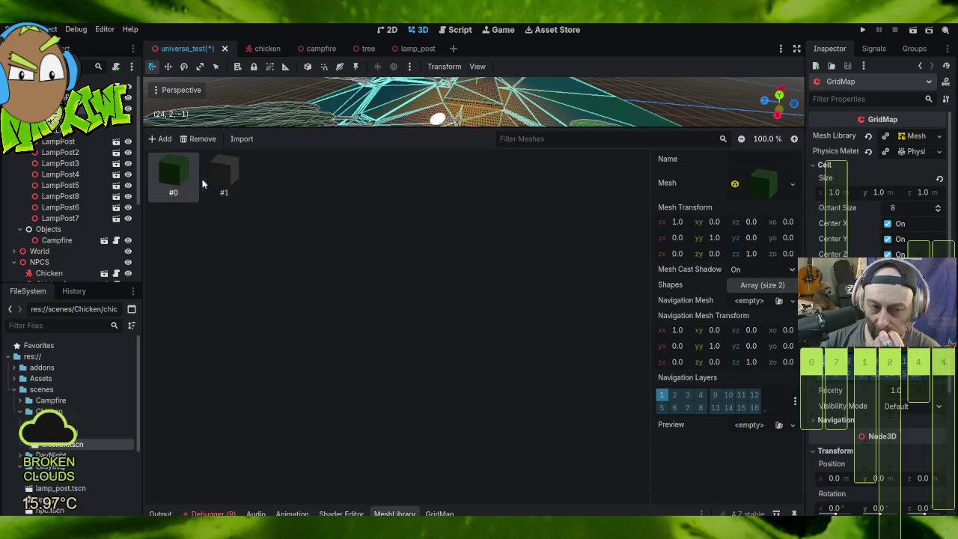
{"action": "left_click", "coordinate": [763, 185]}
{"action": "scroll", "coordinate": [769, 255], "scroll_direction": "down", "scroll_amount": 5}
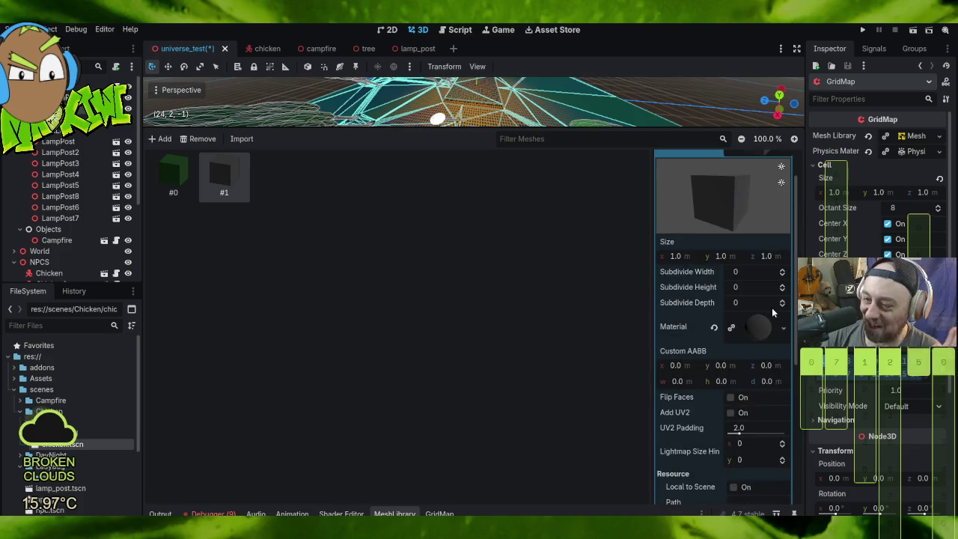
{"action": "scroll", "coordinate": [772, 308], "scroll_direction": "up", "scroll_amount": 5}
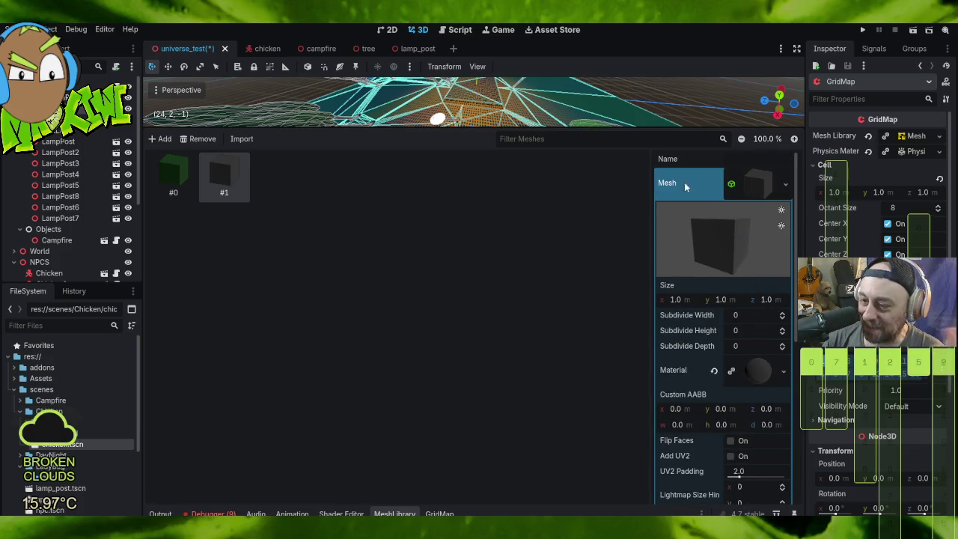
Step: Compare item #1 with item #0, then restore the larger 3D viewport
{"action": "left_click", "coordinate": [188, 182]}
{"action": "left_click", "coordinate": [213, 180]}
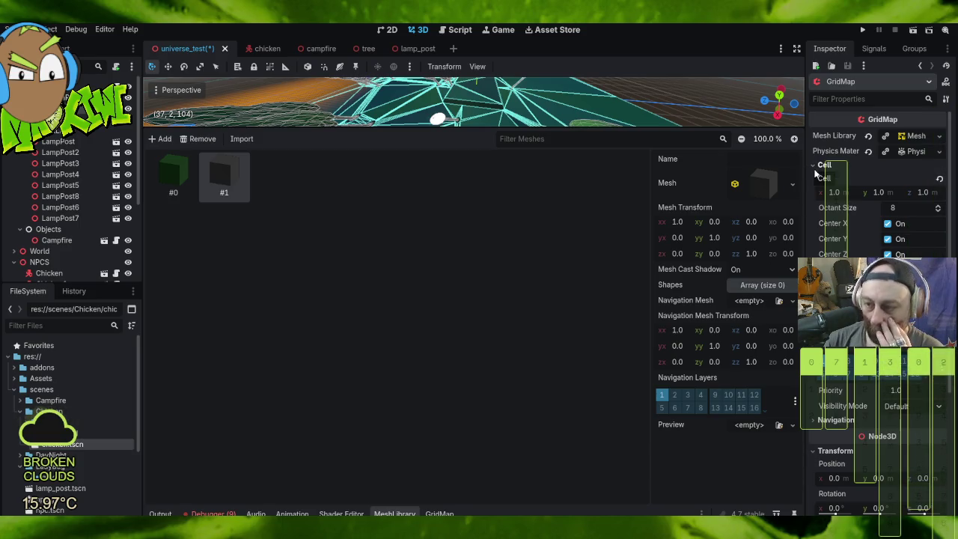
{"action": "mouse_move", "coordinate": [833, 187]}
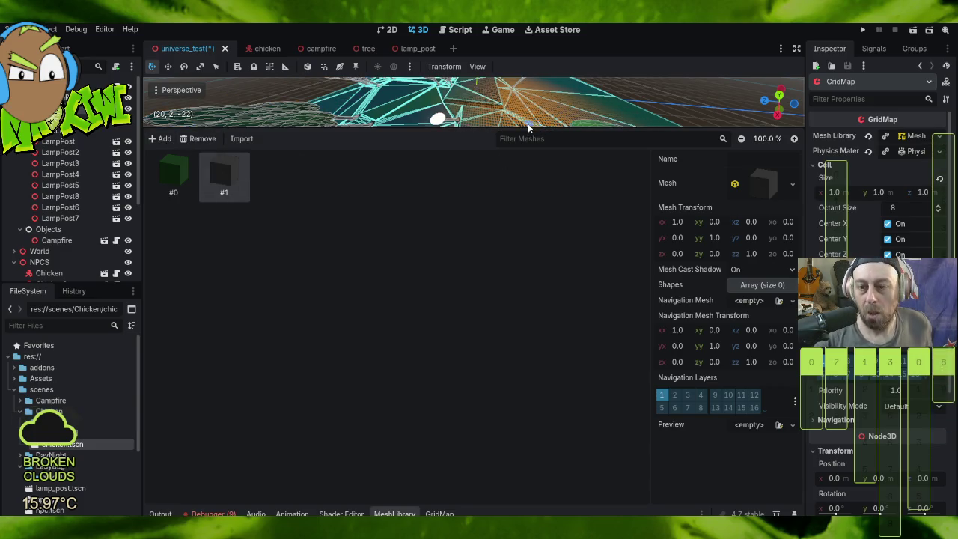
{"action": "mouse_move", "coordinate": [529, 129]}
{"action": "left_mouse_down"}
{"action": "mouse_move", "coordinate": [528, 317]}
{"action": "mouse_move", "coordinate": [515, 402]}
{"action": "left_mouse_up"}
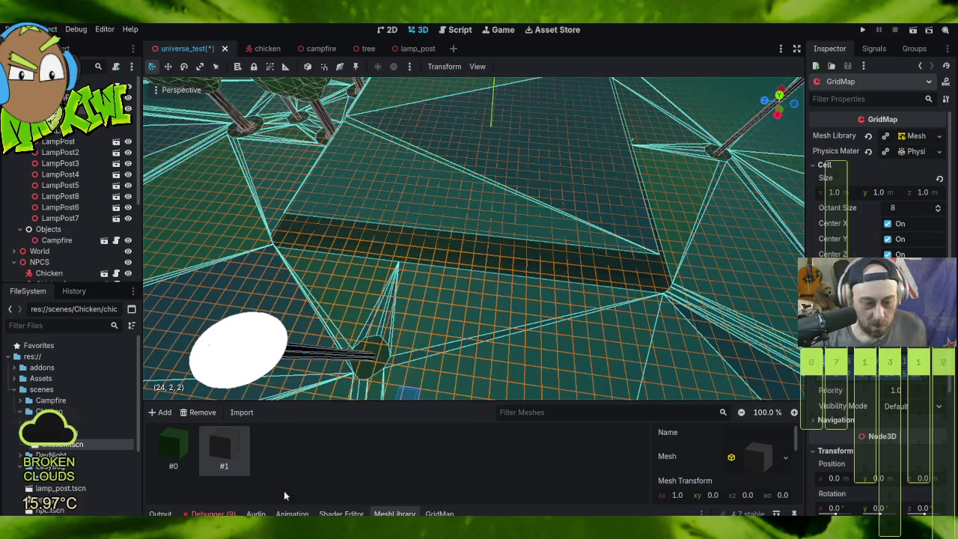
Step: Lower the GridMap editing floor from 2 to 1 and view the platform from directly above
{"action": "left_click", "coordinate": [439, 513]}
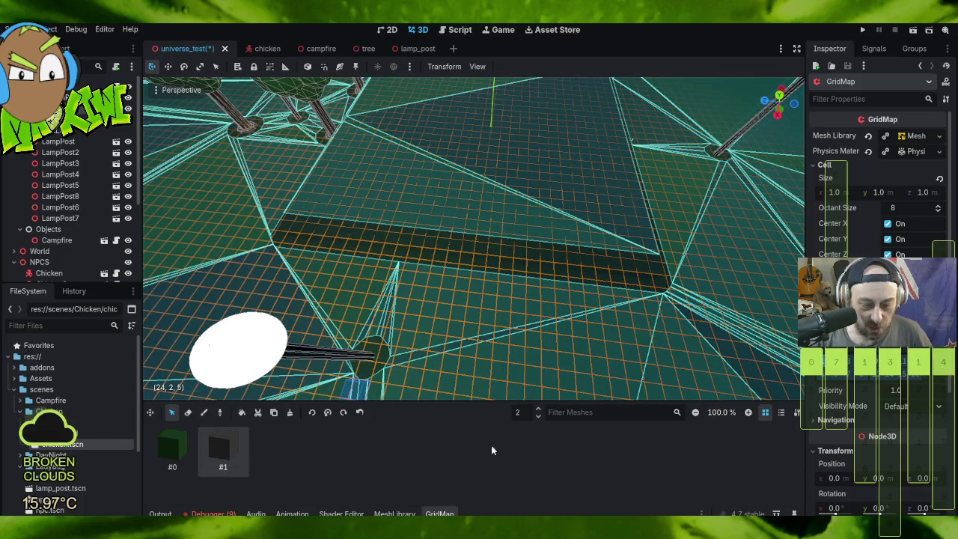
{"action": "left_click", "coordinate": [538, 416]}
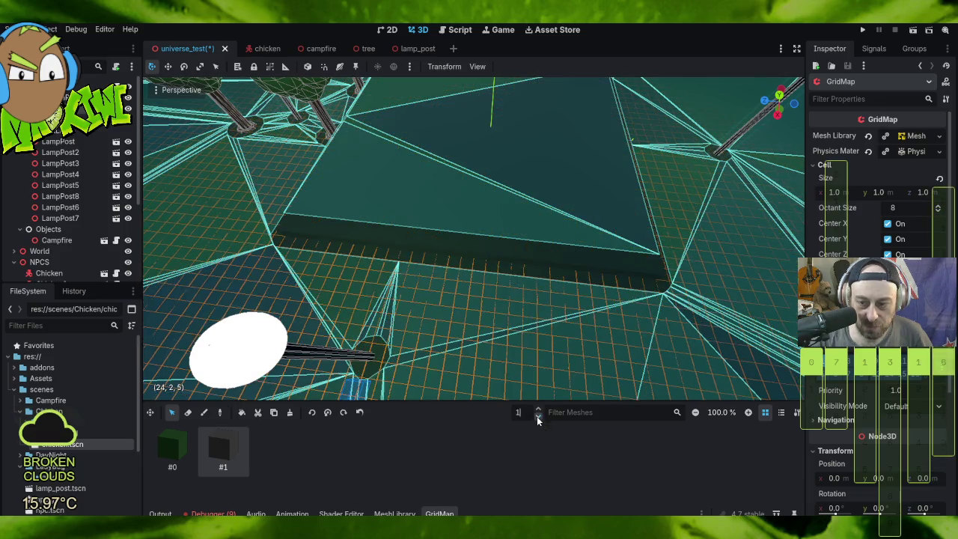
{"action": "scroll", "coordinate": [590, 263], "scroll_direction": "up", "scroll_amount": 5}
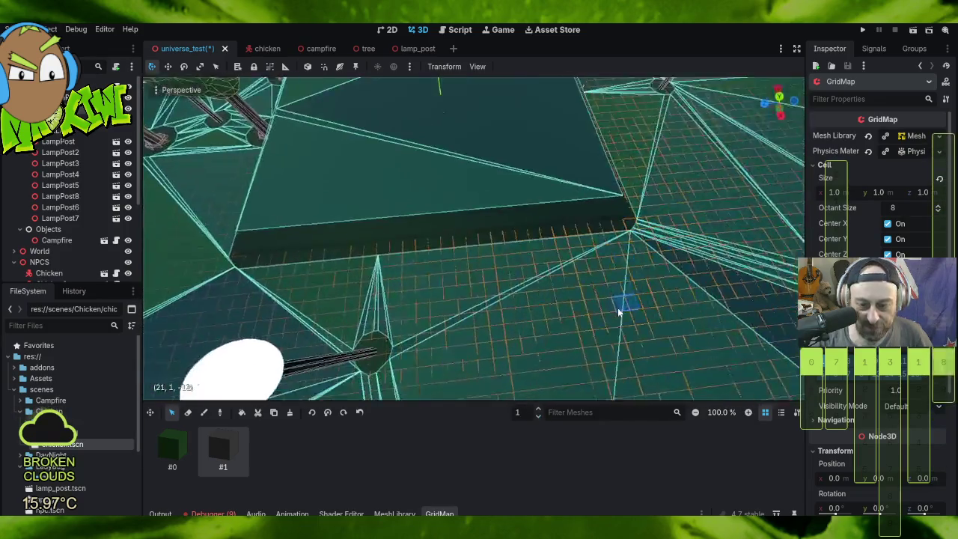
{"action": "scroll", "coordinate": [590, 228], "scroll_direction": "down", "scroll_amount": 5}
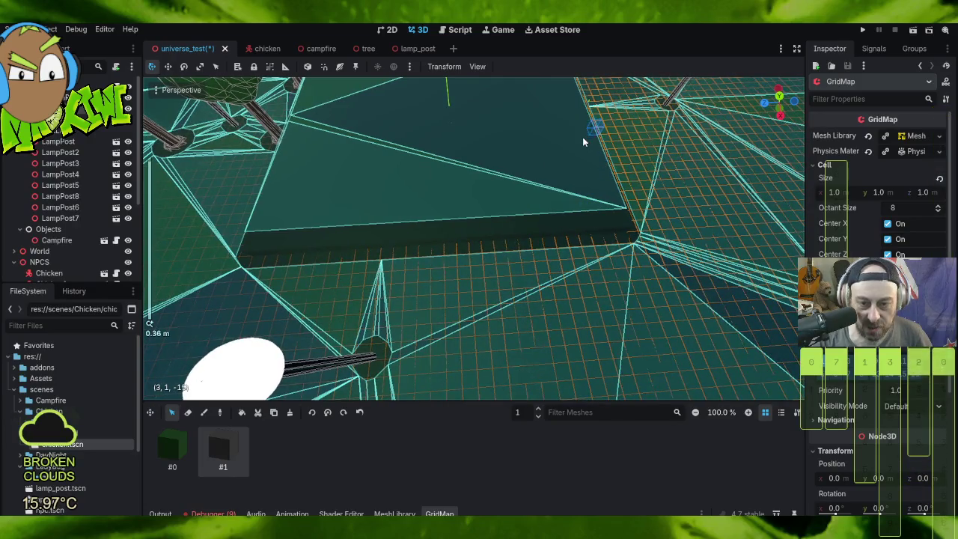
{"action": "key", "text": "KP_7"}
{"action": "scroll", "coordinate": [587, 169], "scroll_direction": "up", "scroll_amount": 6}
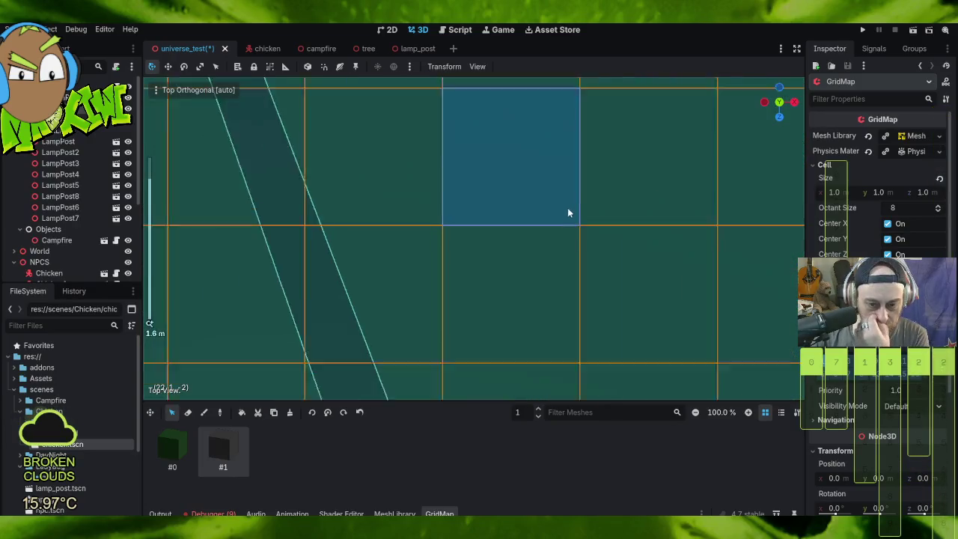
{"action": "scroll", "coordinate": [546, 215], "scroll_direction": "down", "scroll_amount": 5}
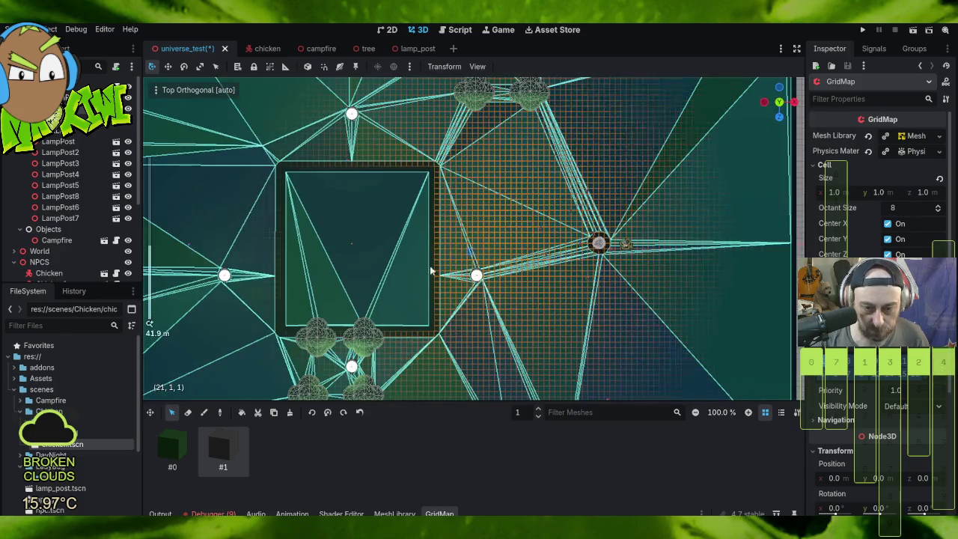
{"action": "mouse_move", "coordinate": [338, 274]}
{"action": "left_mouse_down"}
{"action": "mouse_move", "coordinate": [373, 256]}
{"action": "mouse_move", "coordinate": [597, 251]}
{"action": "mouse_move", "coordinate": [538, 250]}
{"action": "mouse_move", "coordinate": [538, 264]}
{"action": "left_mouse_up"}
{"action": "key", "text": "KP_7"}
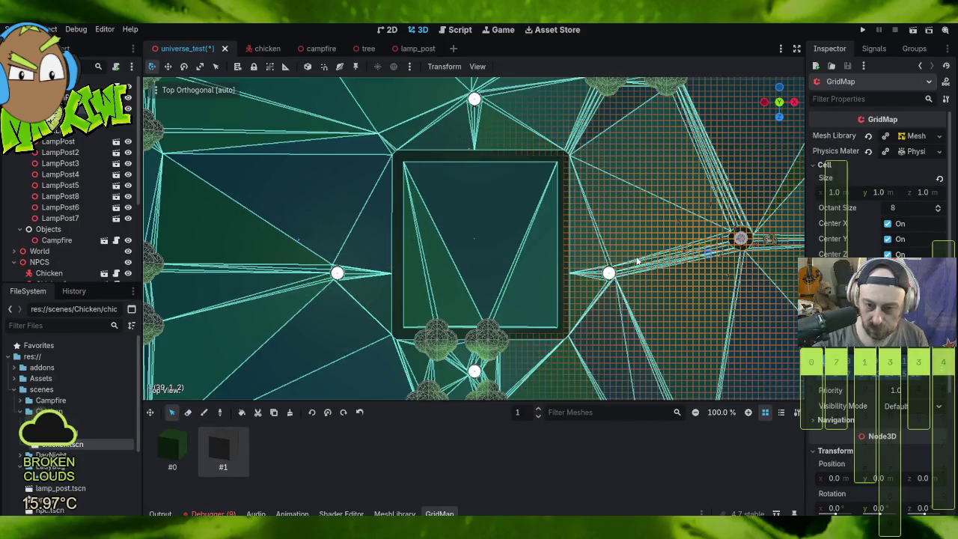
Step: Box-select the platform cells, fill them with tile #1, then save and run the game
{"action": "mouse_move", "coordinate": [403, 163]}
{"action": "left_mouse_down"}
{"action": "mouse_move", "coordinate": [524, 261]}
{"action": "mouse_move", "coordinate": [561, 337]}
{"action": "left_mouse_up"}
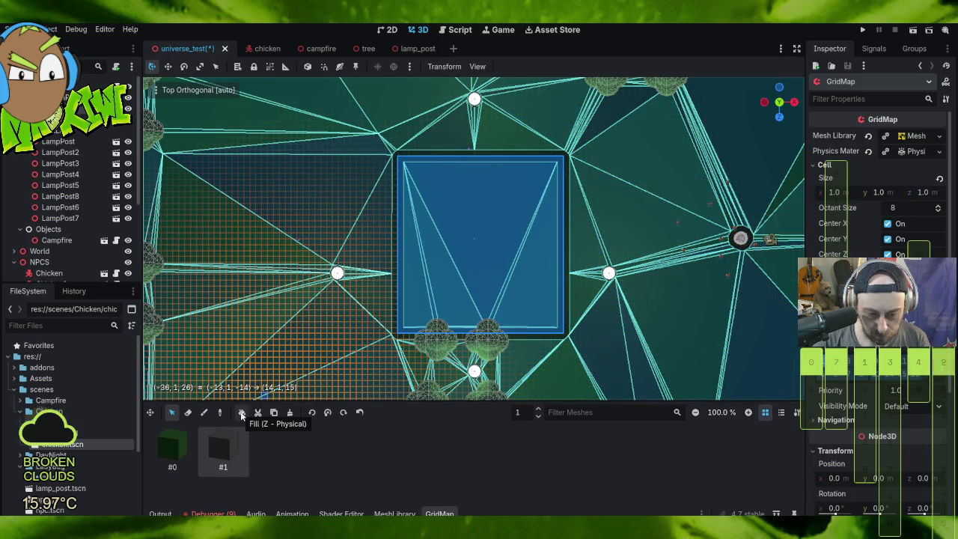
{"action": "left_click", "coordinate": [242, 416]}
{"action": "mouse_move", "coordinate": [636, 370]}
{"action": "left_mouse_down"}
{"action": "mouse_move", "coordinate": [664, 339]}
{"action": "mouse_move", "coordinate": [668, 281]}
{"action": "left_mouse_up"}
{"action": "left_click", "coordinate": [865, 31]}
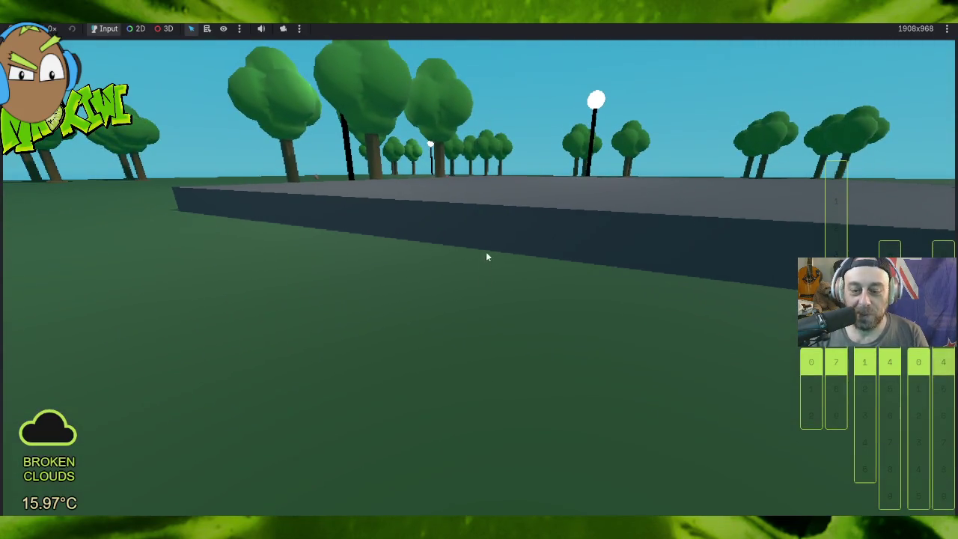
Step: After walking around the park in-game, stop the running game with F8
{"action": "key", "text": "F8"}
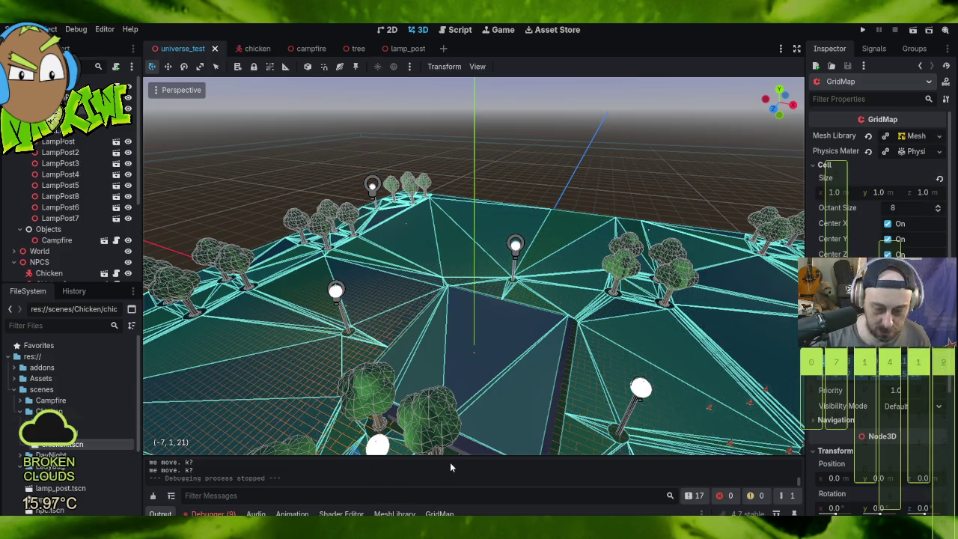
Step: Pick the dark #1 tile in the GridMap palette and open an enlarged MeshLibrary editor
{"action": "left_click_drag", "start_coordinate": [449, 456], "coordinate": [448, 200]}
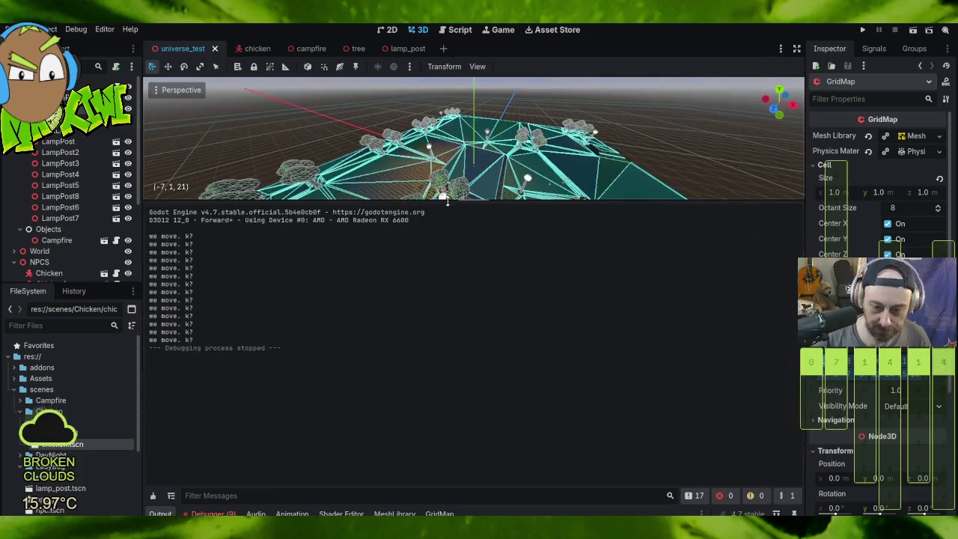
{"action": "left_click", "coordinate": [440, 513]}
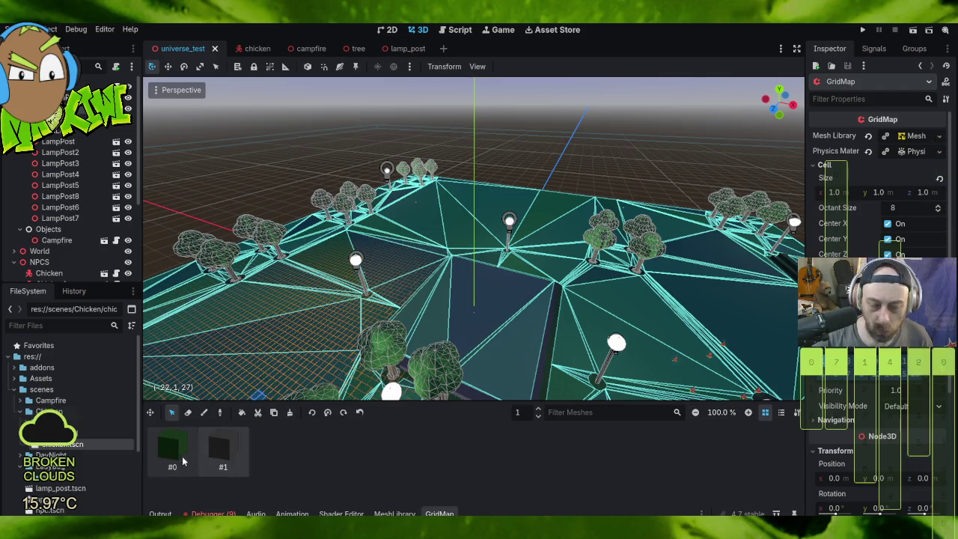
{"action": "left_click", "coordinate": [217, 459]}
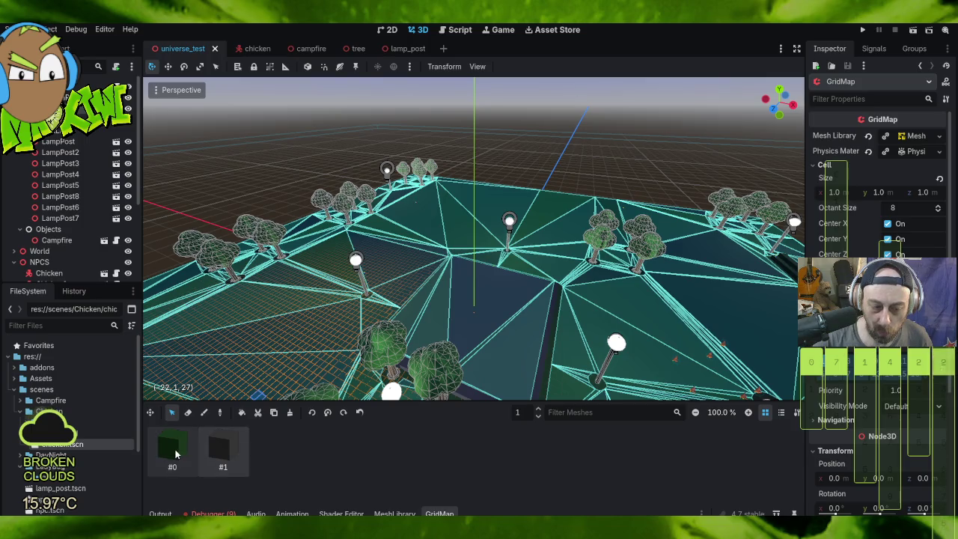
{"action": "left_click", "coordinate": [380, 514]}
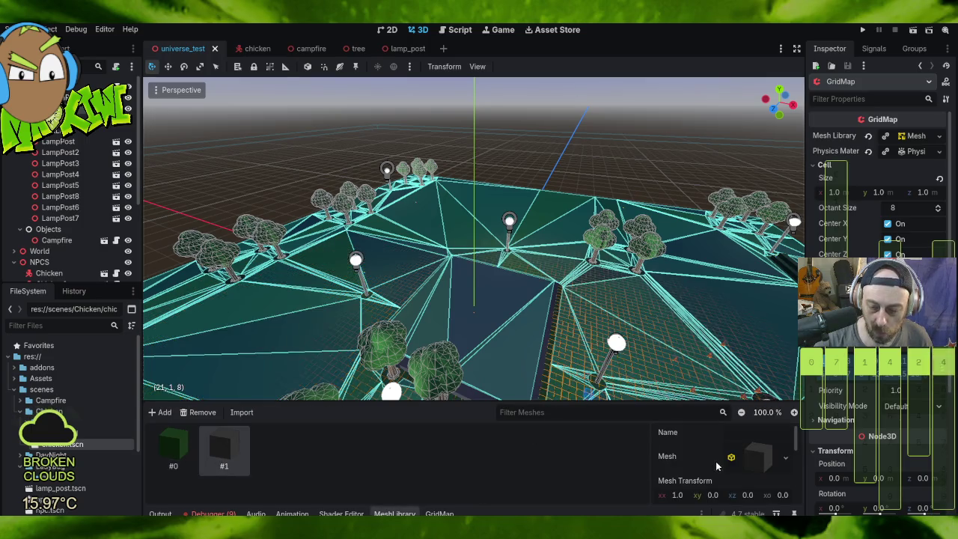
{"action": "mouse_move", "coordinate": [644, 404]}
{"action": "left_mouse_down"}
{"action": "mouse_move", "coordinate": [635, 92]}
{"action": "mouse_move", "coordinate": [621, 124]}
{"action": "mouse_move", "coordinate": [599, 130]}
{"action": "left_mouse_up"}
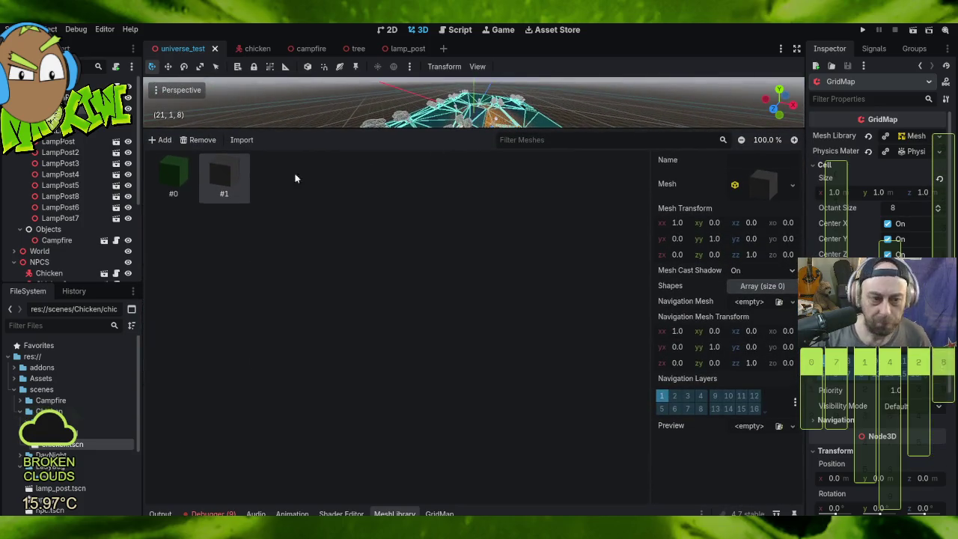
{"action": "left_click", "coordinate": [154, 178]}
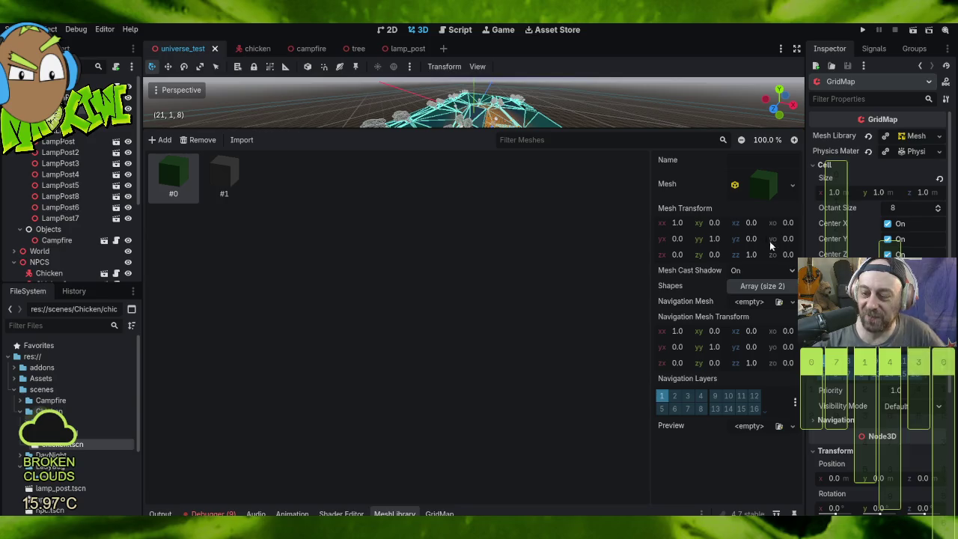
{"action": "left_click", "coordinate": [765, 182]}
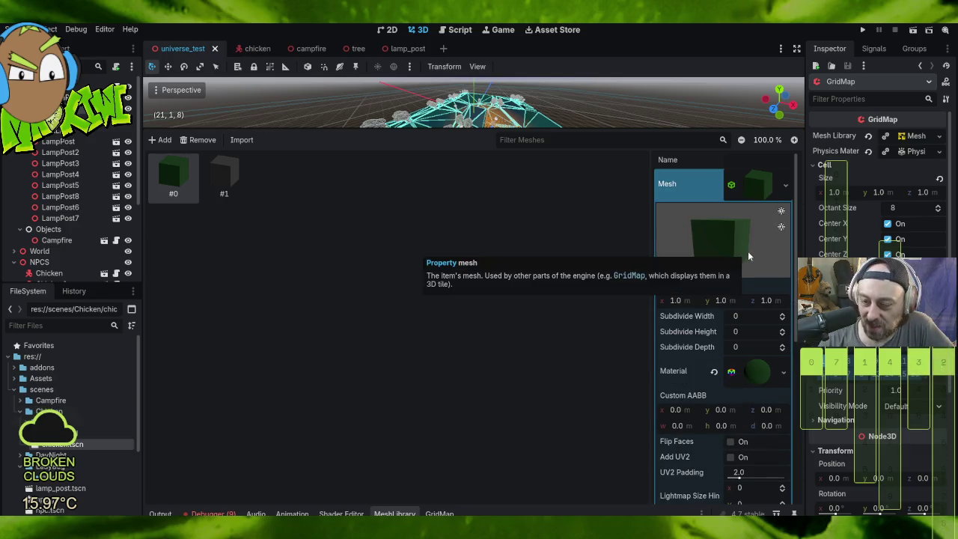
{"action": "scroll", "coordinate": [748, 253], "scroll_direction": "down", "scroll_amount": 3}
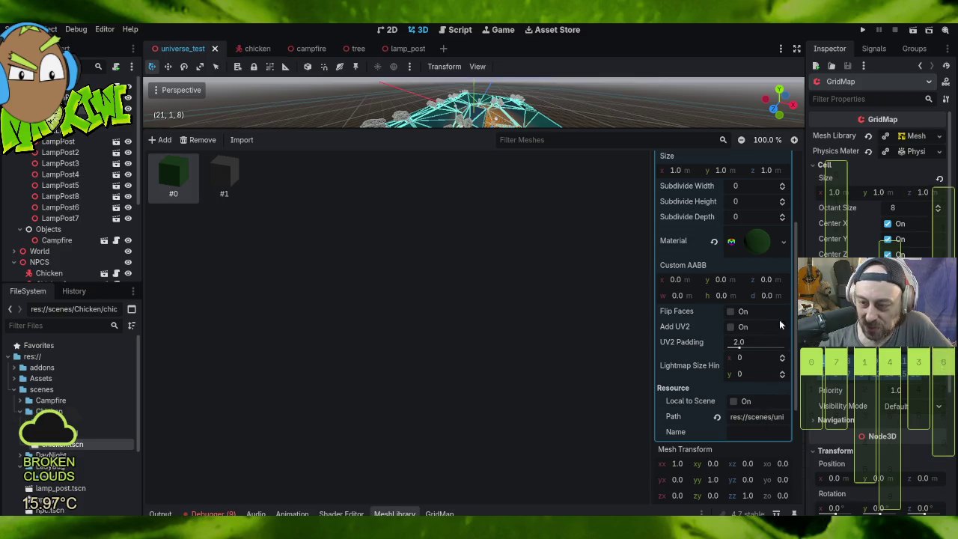
{"action": "left_click", "coordinate": [755, 252]}
{"action": "scroll", "coordinate": [758, 306], "scroll_direction": "down", "scroll_amount": 2}
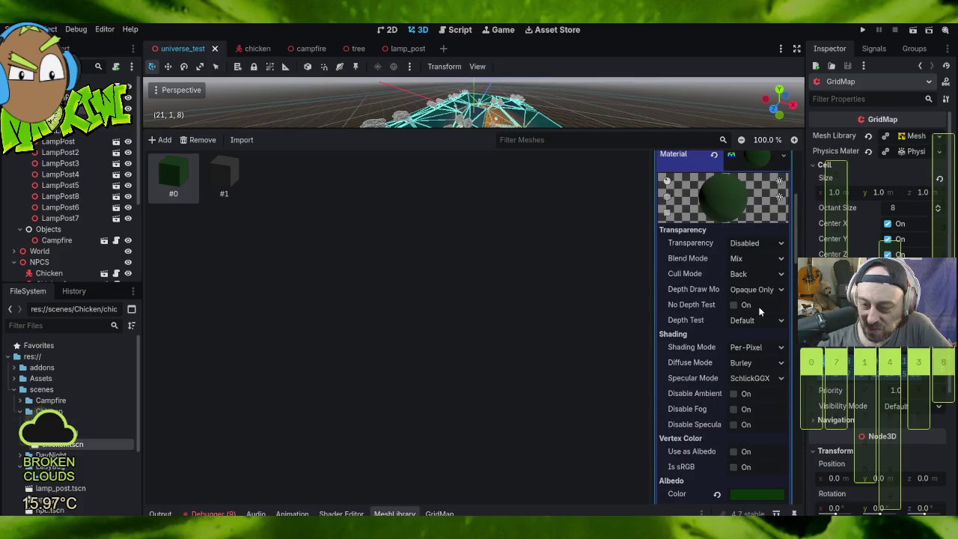
{"action": "scroll", "coordinate": [756, 303], "scroll_direction": "down", "scroll_amount": 4}
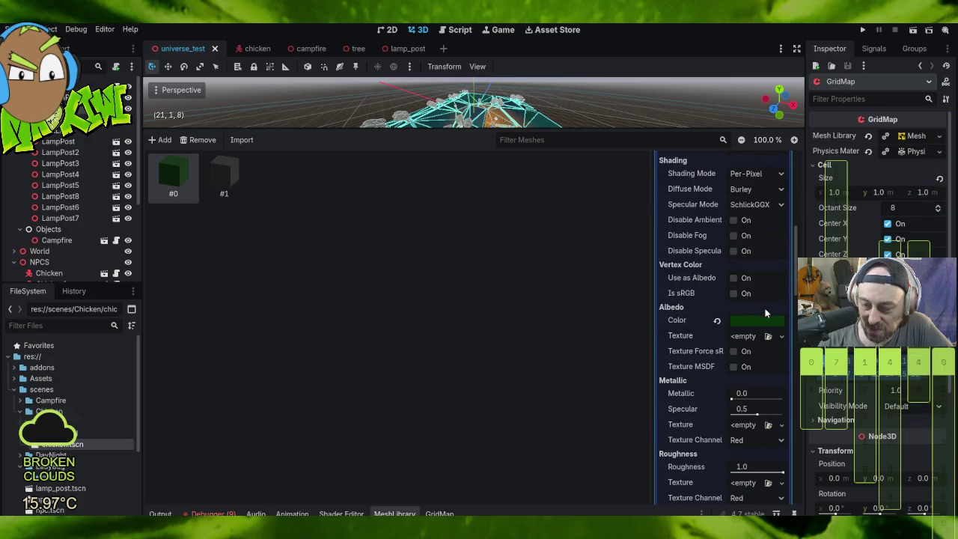
{"action": "scroll", "coordinate": [761, 307], "scroll_direction": "up", "scroll_amount": 2}
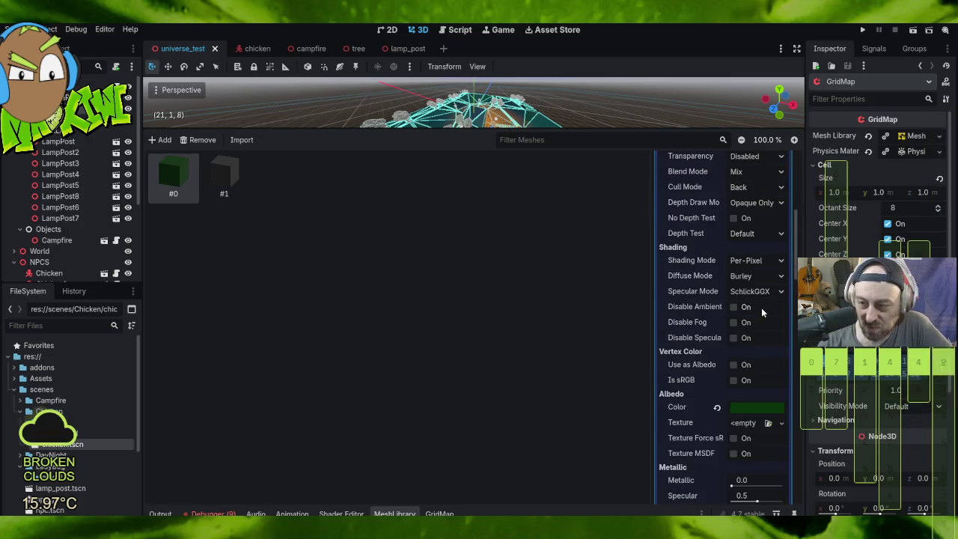
{"action": "scroll", "coordinate": [761, 305], "scroll_direction": "down", "scroll_amount": 6}
{"action": "scroll", "coordinate": [759, 303], "scroll_direction": "down", "scroll_amount": 5}
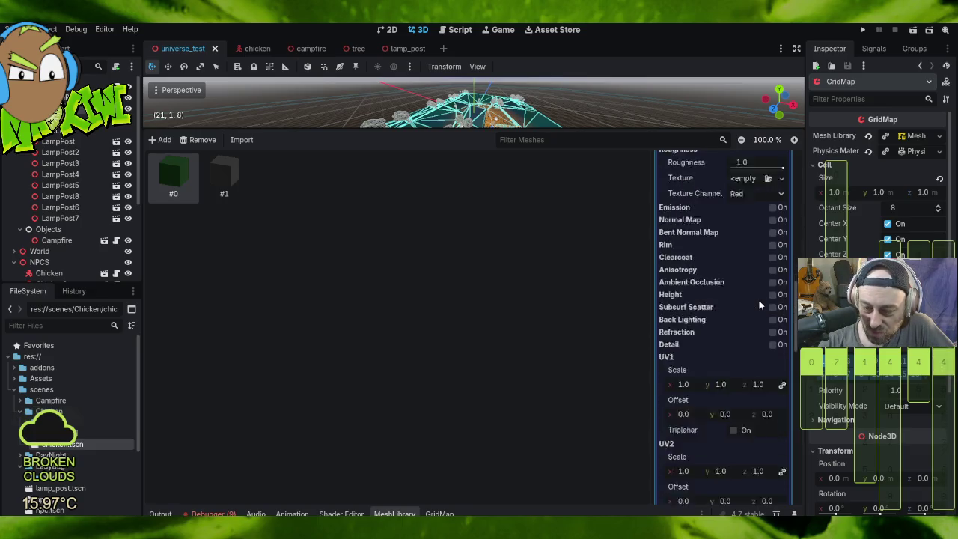
{"action": "scroll", "coordinate": [705, 291], "scroll_direction": "down", "scroll_amount": 4}
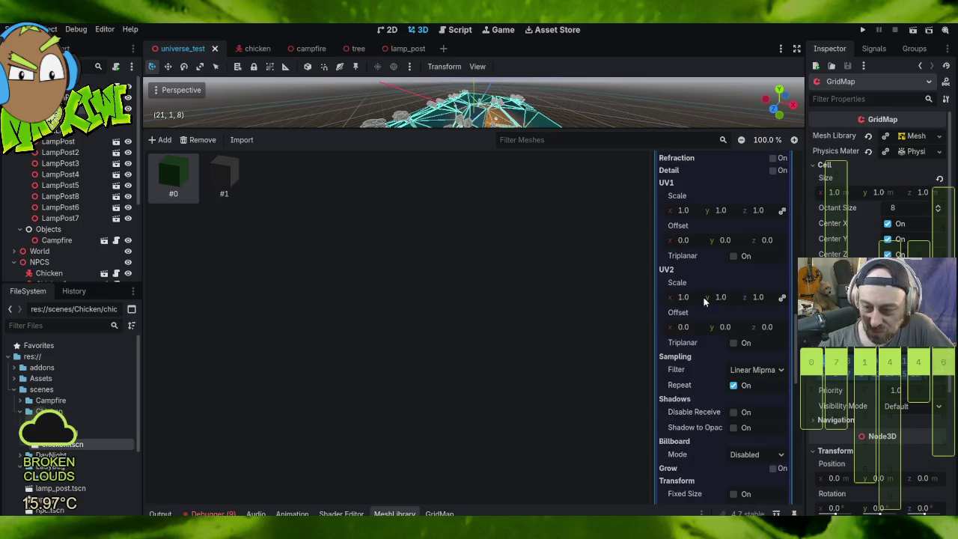
{"action": "scroll", "coordinate": [703, 298], "scroll_direction": "down", "scroll_amount": 4}
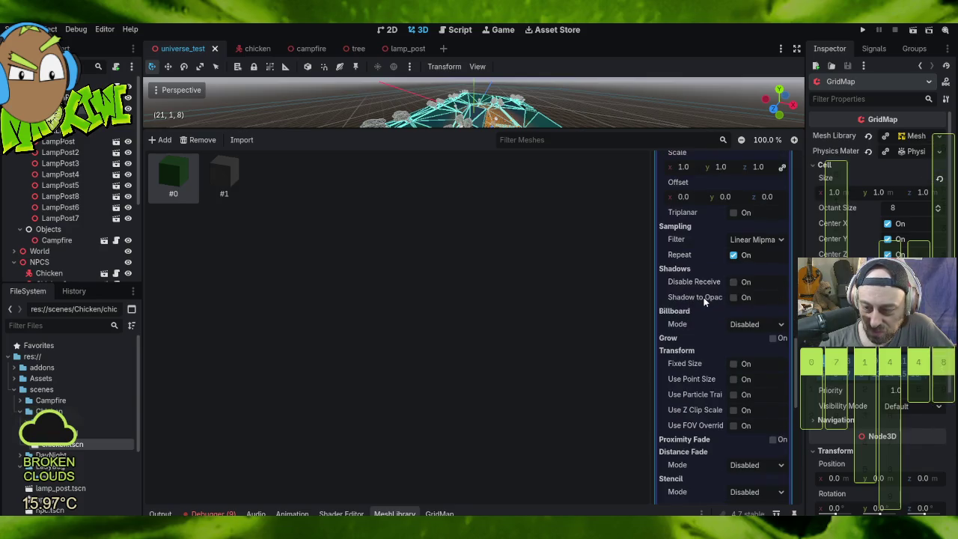
{"action": "scroll", "coordinate": [703, 297], "scroll_direction": "down", "scroll_amount": 4}
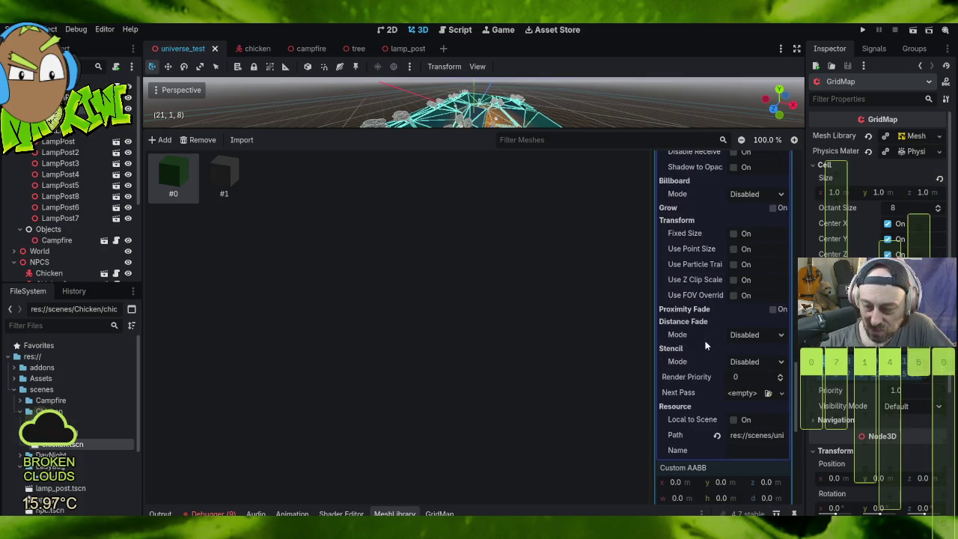
{"action": "mouse_move", "coordinate": [705, 341]}
{"action": "mouse_move", "coordinate": [702, 216]}
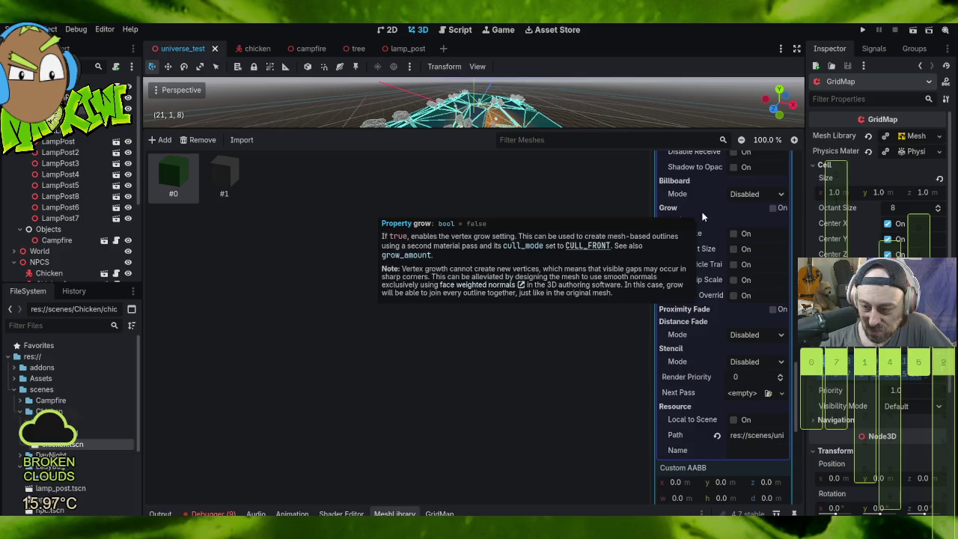
{"action": "scroll", "coordinate": [734, 217], "scroll_direction": "up", "scroll_amount": 4}
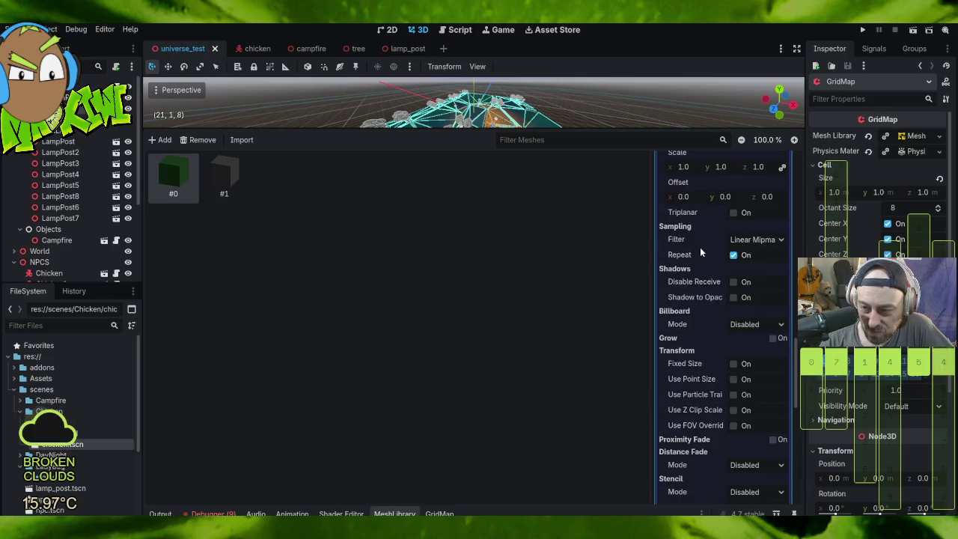
{"action": "scroll", "coordinate": [717, 249], "scroll_direction": "up", "scroll_amount": 3}
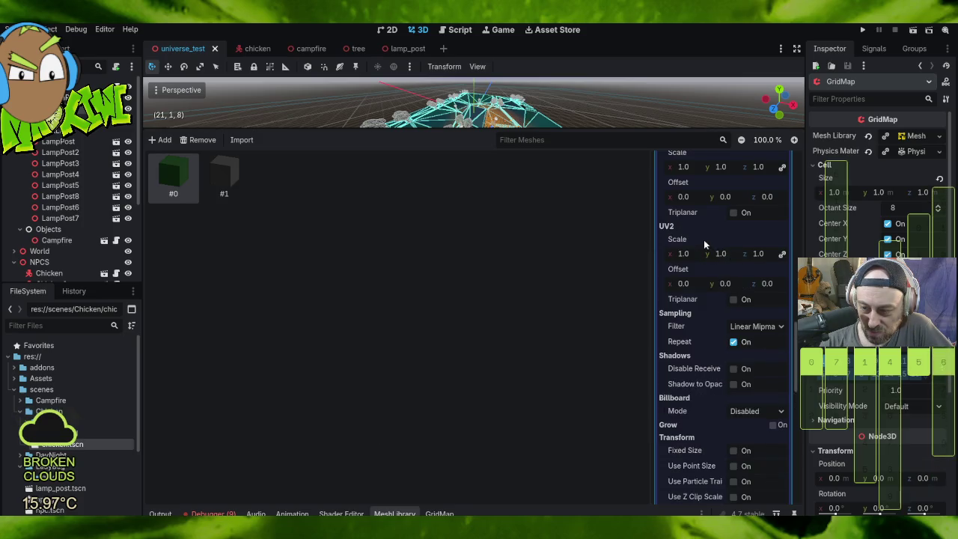
{"action": "scroll", "coordinate": [723, 233], "scroll_direction": "up", "scroll_amount": 7}
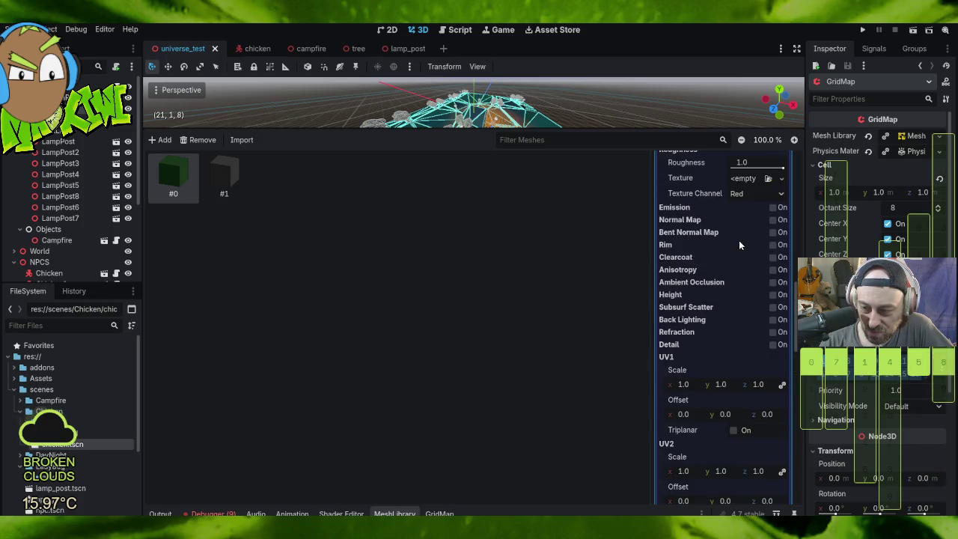
{"action": "scroll", "coordinate": [738, 345], "scroll_direction": "up", "scroll_amount": 6}
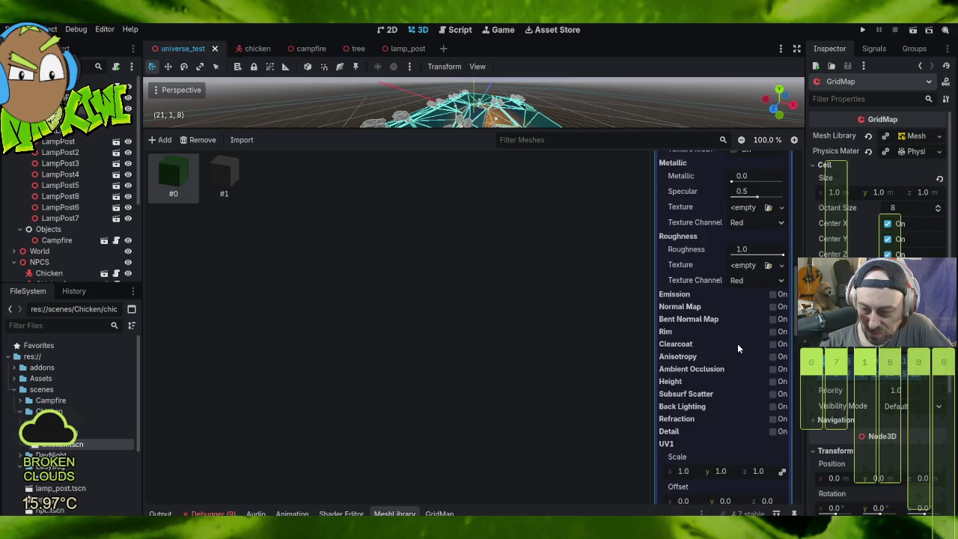
{"action": "scroll", "coordinate": [711, 234], "scroll_direction": "up", "scroll_amount": 7}
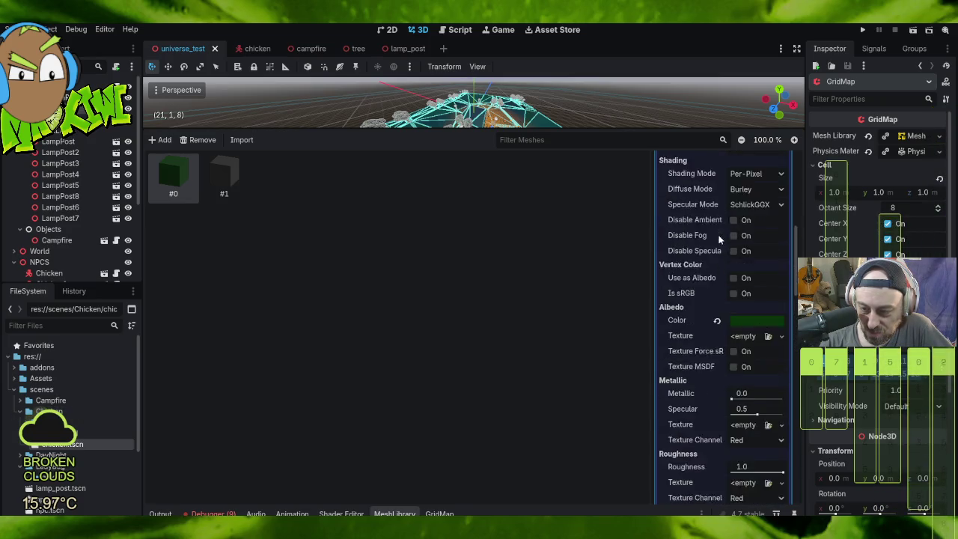
{"action": "scroll", "coordinate": [710, 235], "scroll_direction": "up", "scroll_amount": 3}
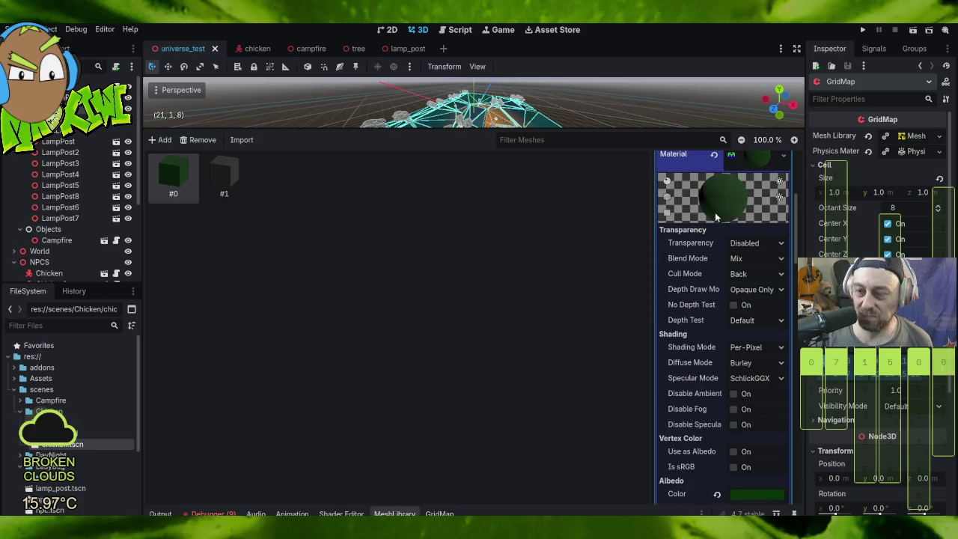
{"action": "scroll", "coordinate": [714, 238], "scroll_direction": "up", "scroll_amount": 6}
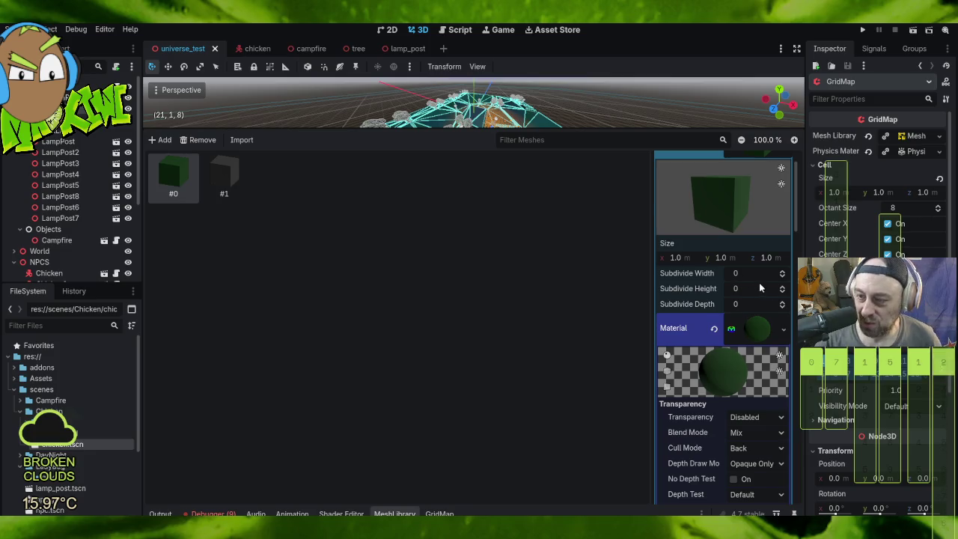
{"action": "scroll", "coordinate": [759, 288], "scroll_direction": "up", "scroll_amount": 2}
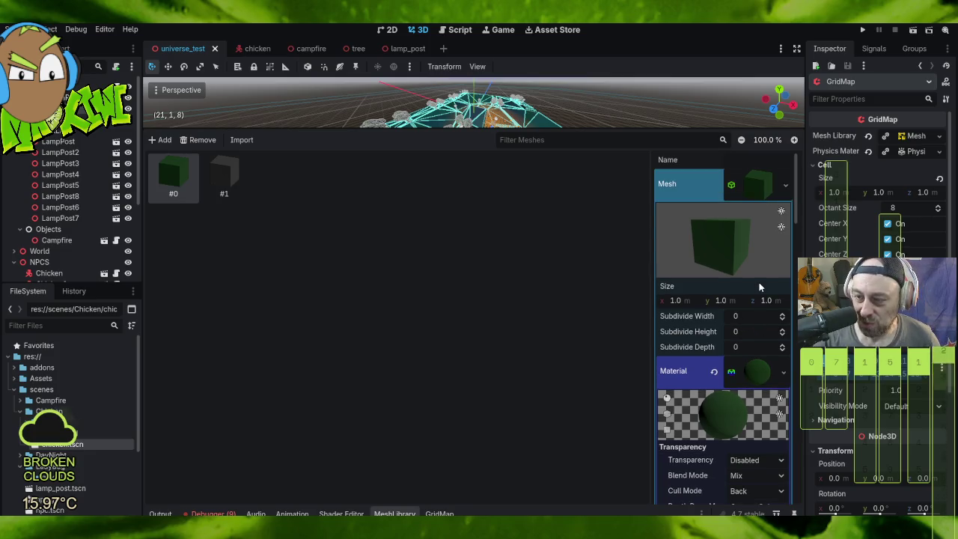
{"action": "left_click", "coordinate": [755, 184]}
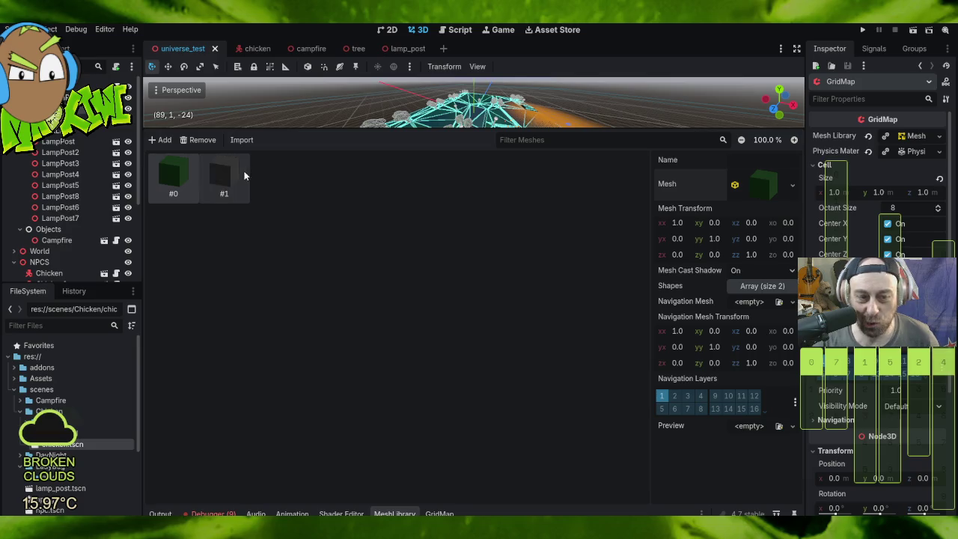
{"action": "left_click", "coordinate": [229, 176]}
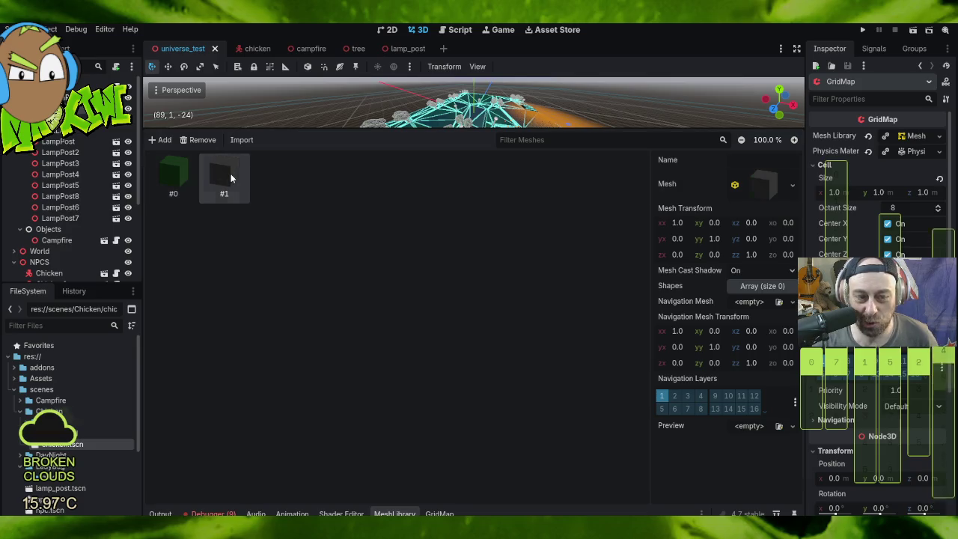
{"action": "left_click", "coordinate": [761, 182]}
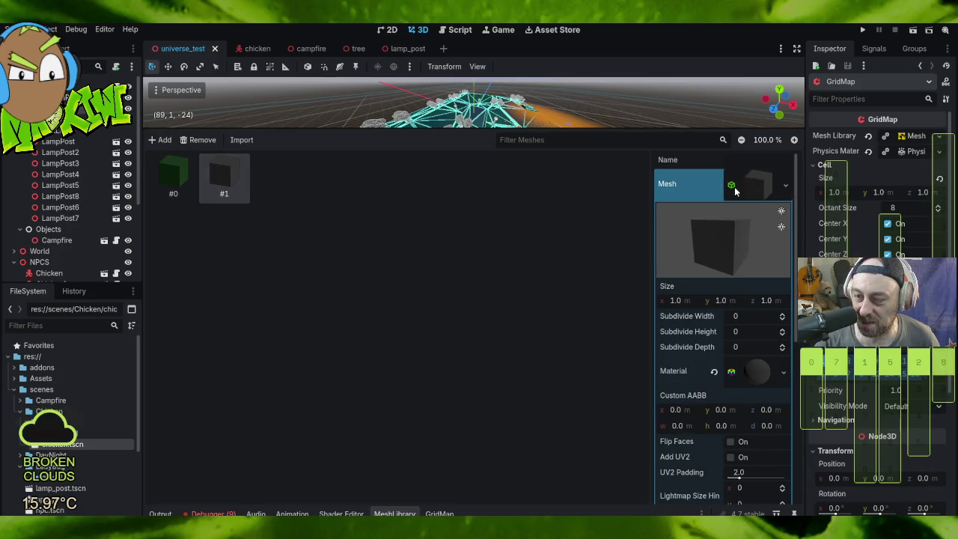
{"action": "scroll", "coordinate": [761, 300], "scroll_direction": "down", "scroll_amount": 5}
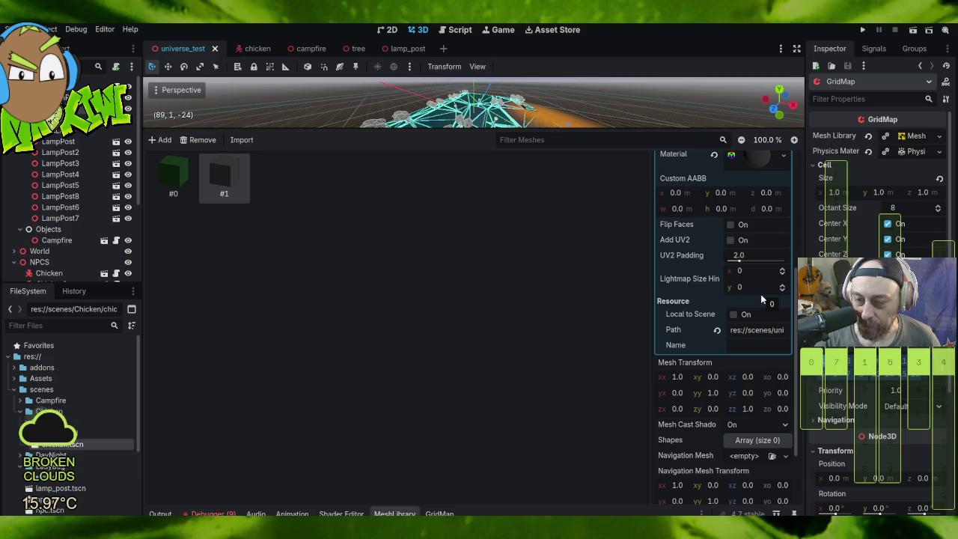
{"action": "scroll", "coordinate": [761, 294], "scroll_direction": "up", "scroll_amount": 3}
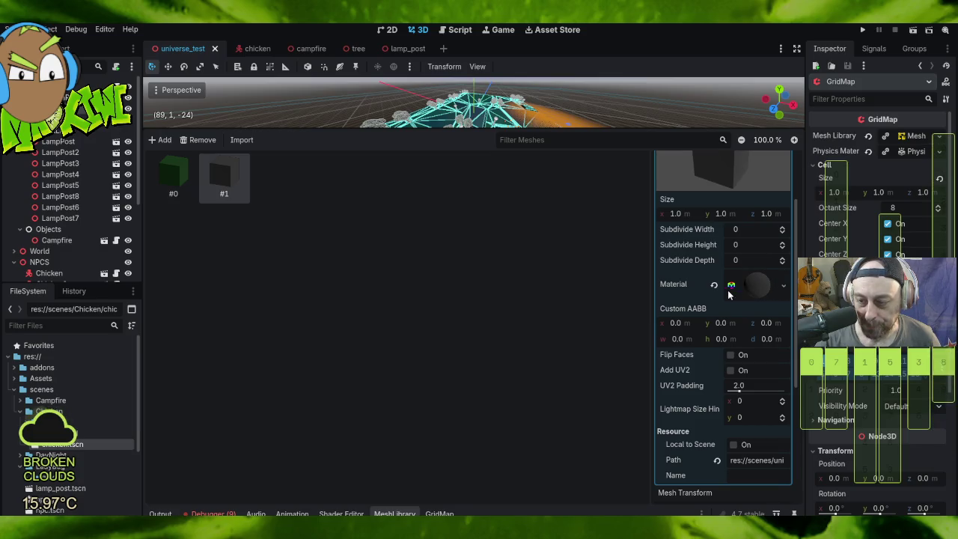
{"action": "left_click", "coordinate": [758, 287]}
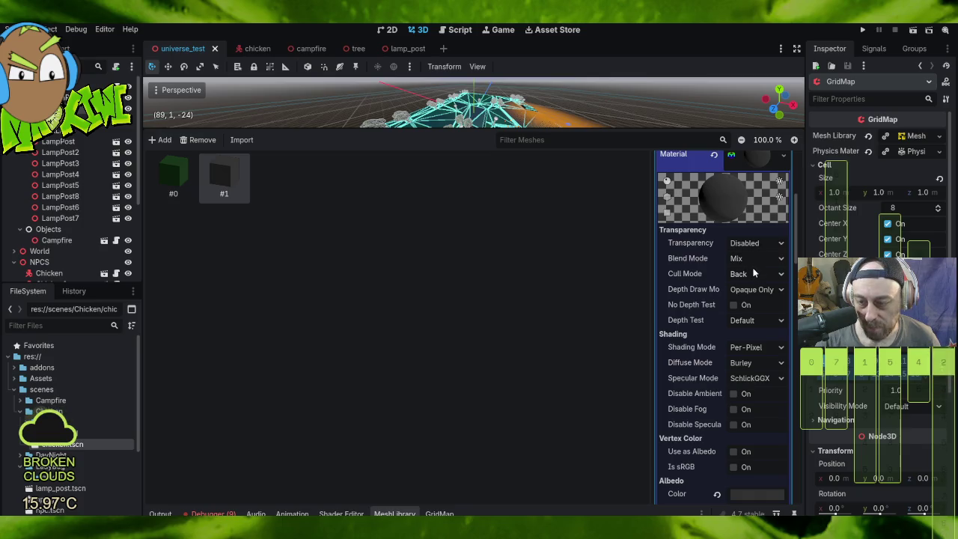
{"action": "scroll", "coordinate": [759, 280], "scroll_direction": "down", "scroll_amount": 3}
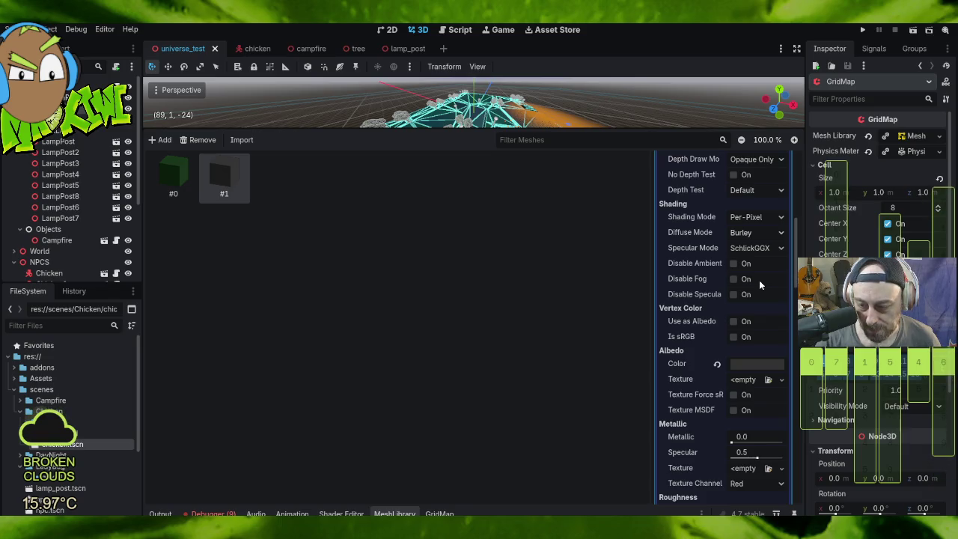
{"action": "scroll", "coordinate": [759, 280], "scroll_direction": "down", "scroll_amount": 2}
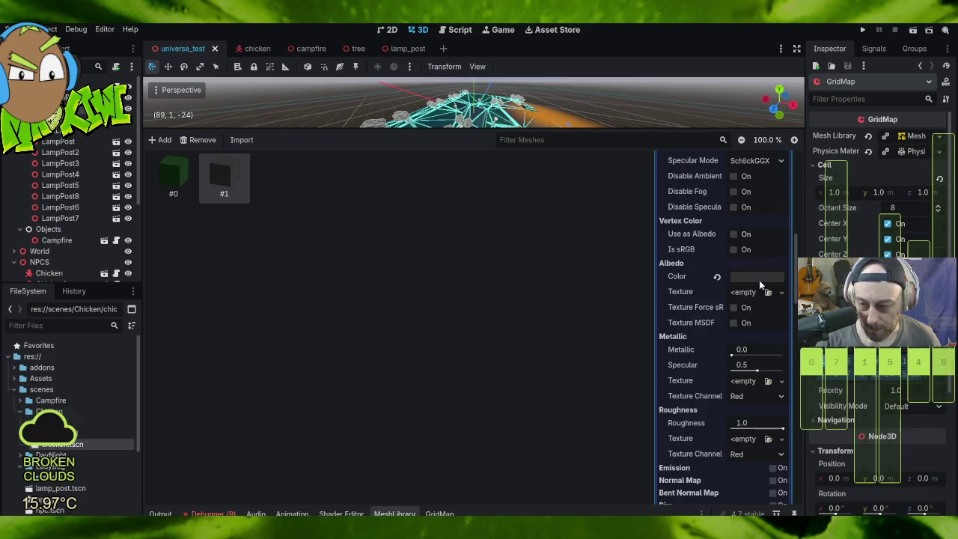
{"action": "scroll", "coordinate": [759, 283], "scroll_direction": "down", "scroll_amount": 5}
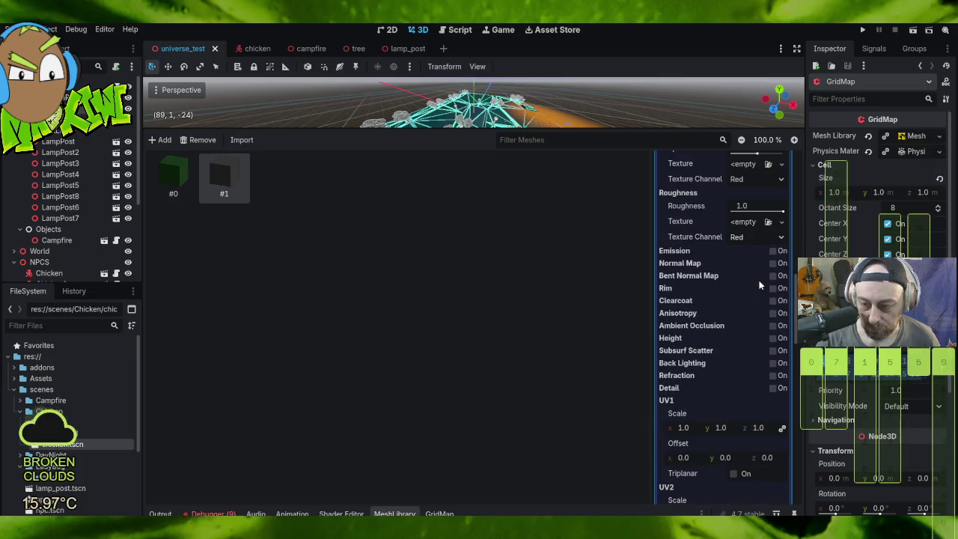
{"action": "scroll", "coordinate": [759, 285], "scroll_direction": "down", "scroll_amount": 4}
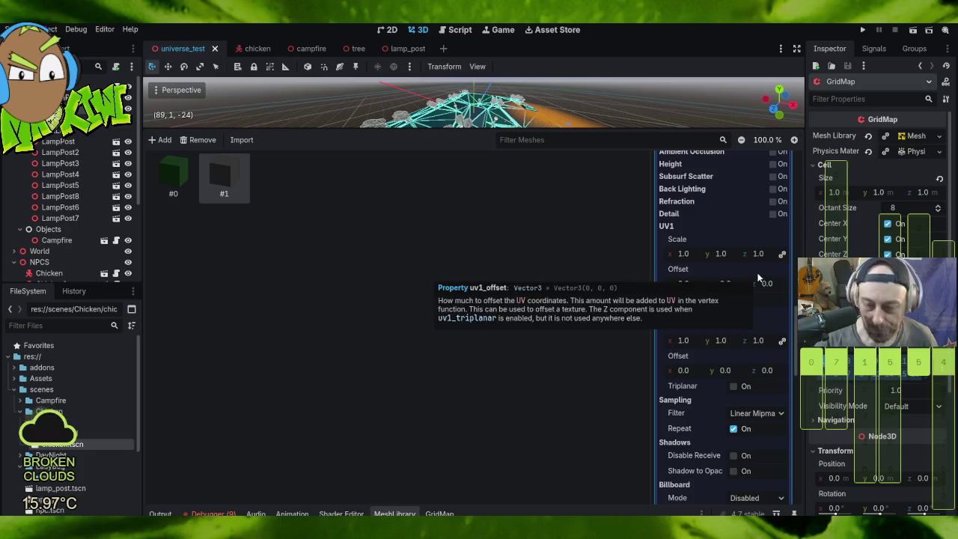
{"action": "scroll", "coordinate": [757, 284], "scroll_direction": "down", "scroll_amount": 2}
{"action": "scroll", "coordinate": [756, 283], "scroll_direction": "down", "scroll_amount": 3}
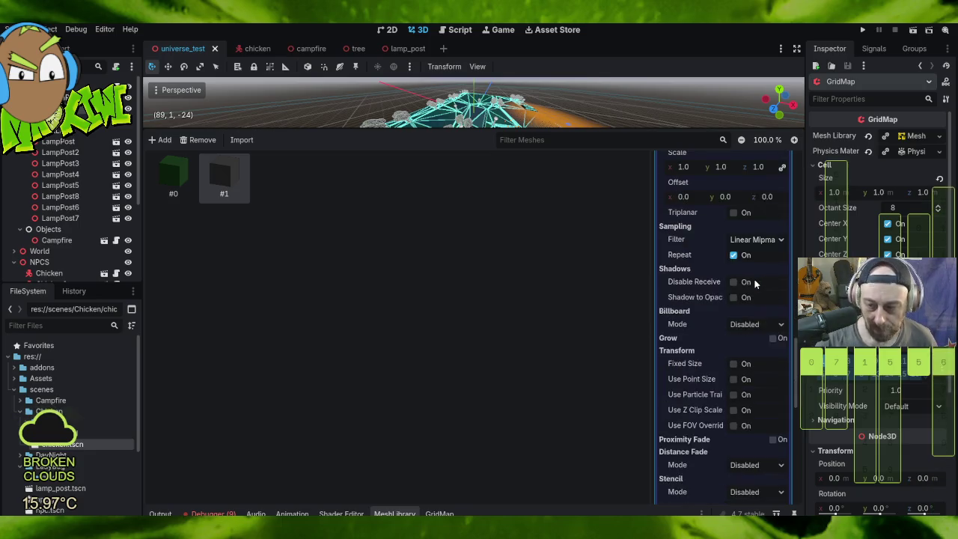
{"action": "scroll", "coordinate": [756, 281], "scroll_direction": "down", "scroll_amount": 2}
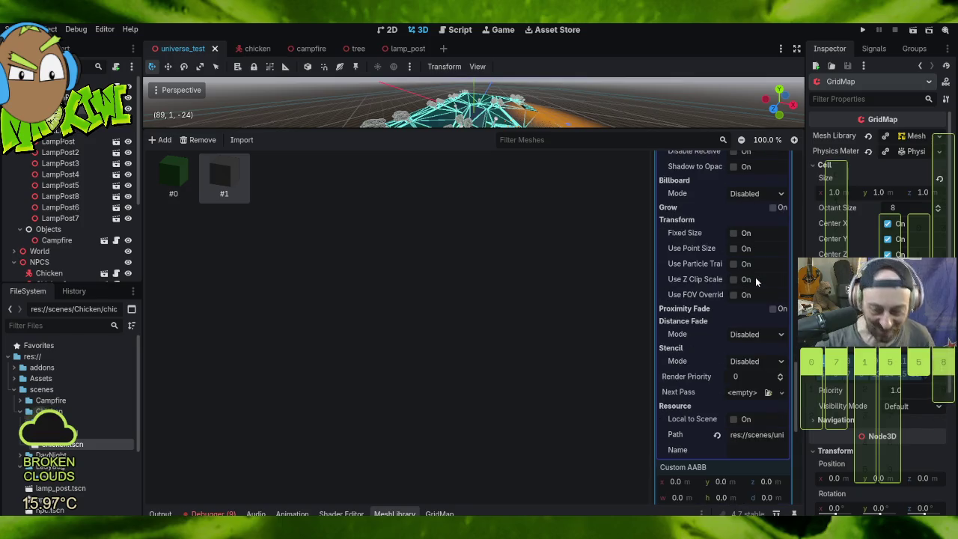
{"action": "scroll", "coordinate": [756, 282], "scroll_direction": "down", "scroll_amount": 2}
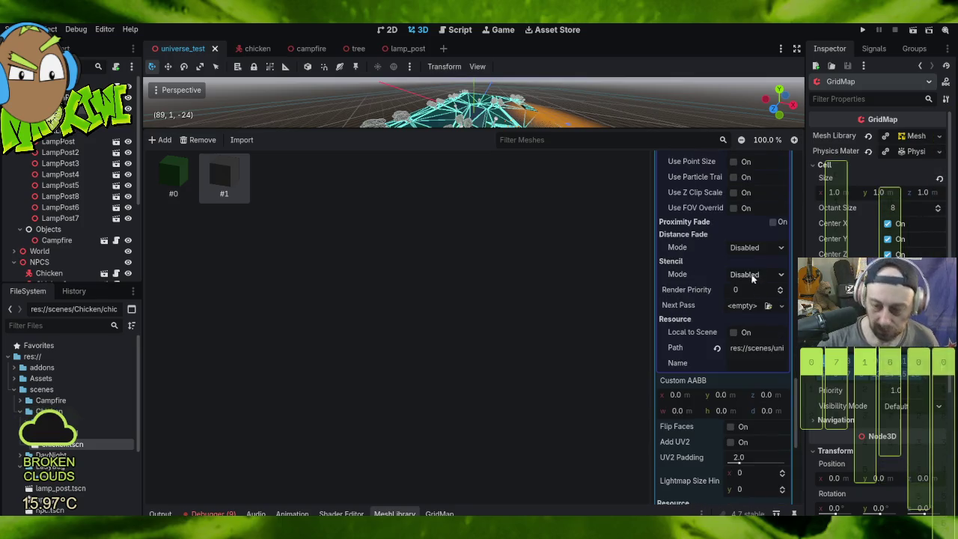
{"action": "scroll", "coordinate": [747, 271], "scroll_direction": "down", "scroll_amount": 3}
{"action": "scroll", "coordinate": [751, 272], "scroll_direction": "down", "scroll_amount": 4}
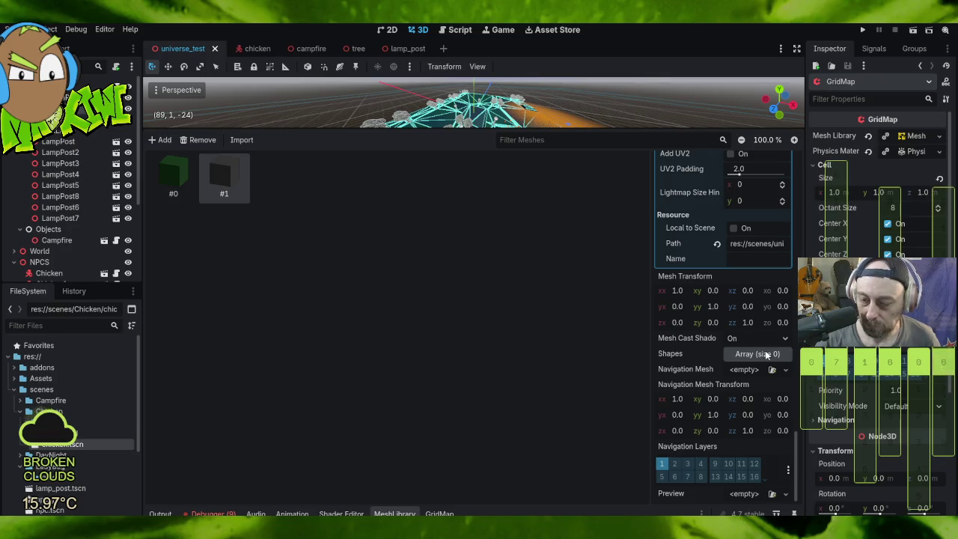
{"action": "left_click", "coordinate": [180, 175]}
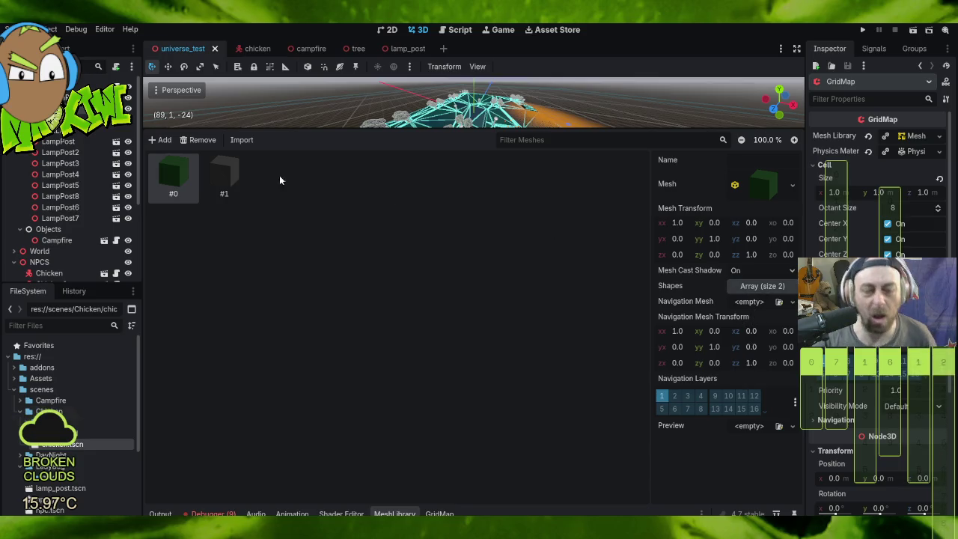
Step: Add a 1 m BoxShape3D collision shape to item #1, then return to item #0 and the 3D view
{"action": "left_click", "coordinate": [213, 176]}
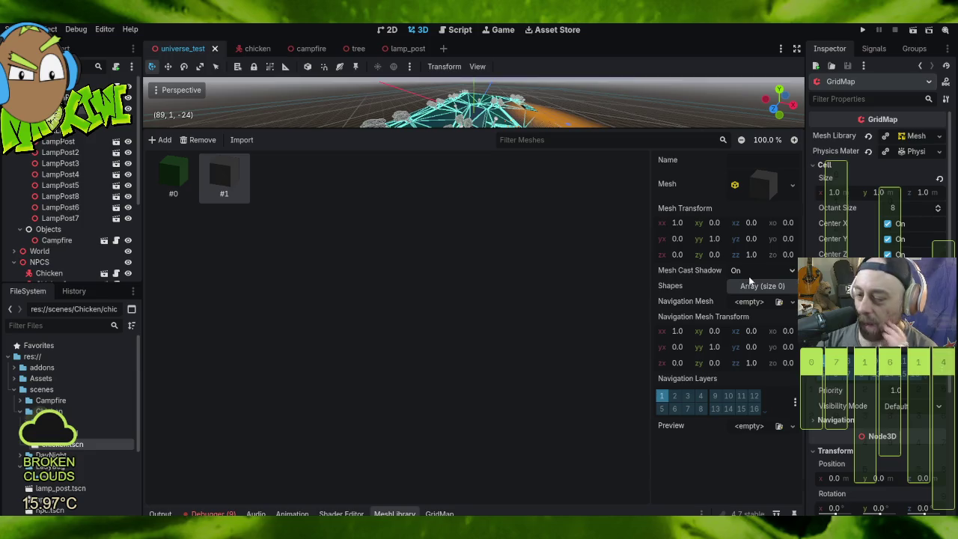
{"action": "left_click", "coordinate": [761, 285]}
{"action": "left_click", "coordinate": [743, 319]}
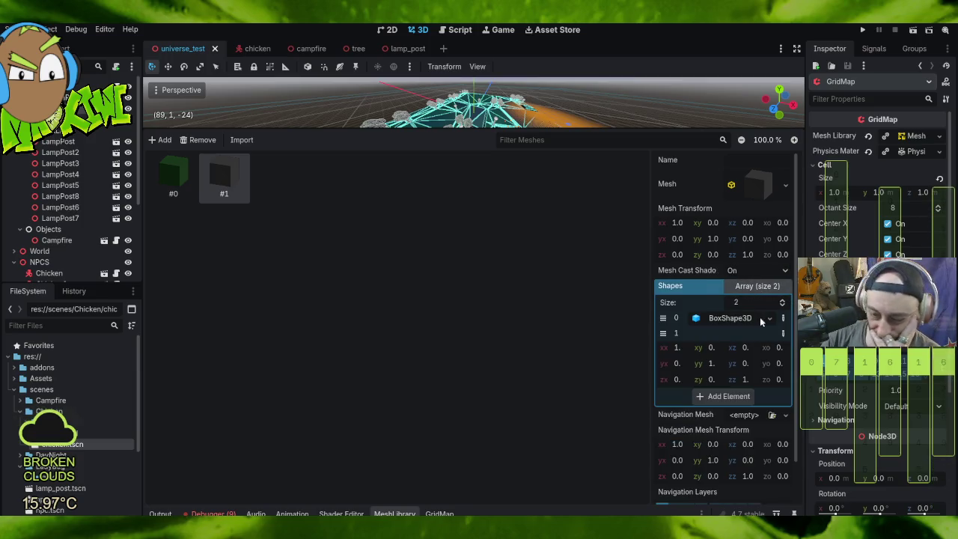
{"action": "left_click", "coordinate": [725, 336]}
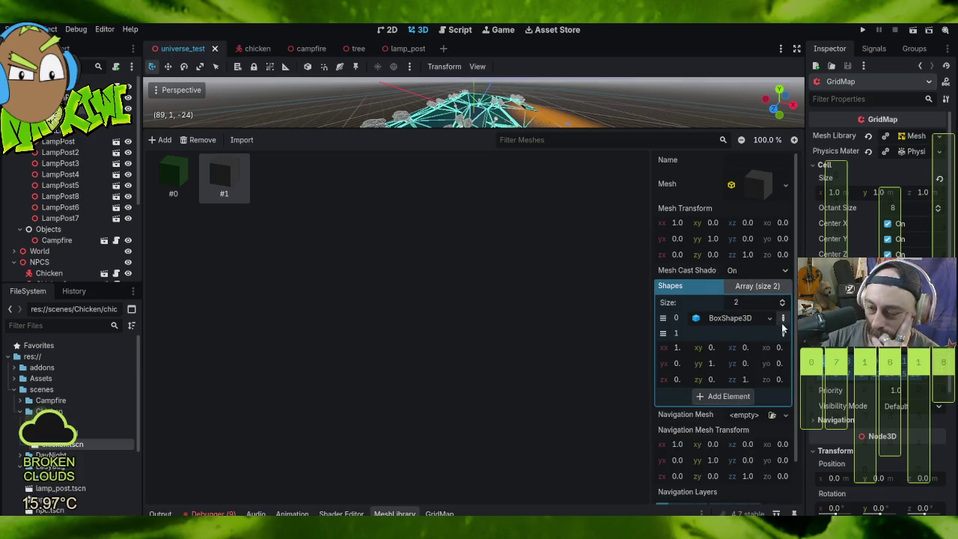
{"action": "left_click", "coordinate": [729, 318]}
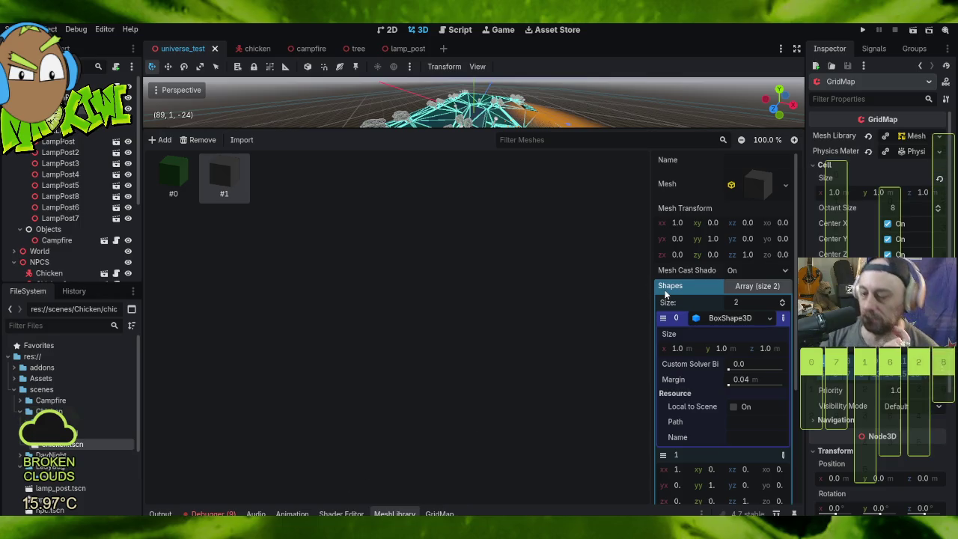
{"action": "left_click", "coordinate": [730, 318]}
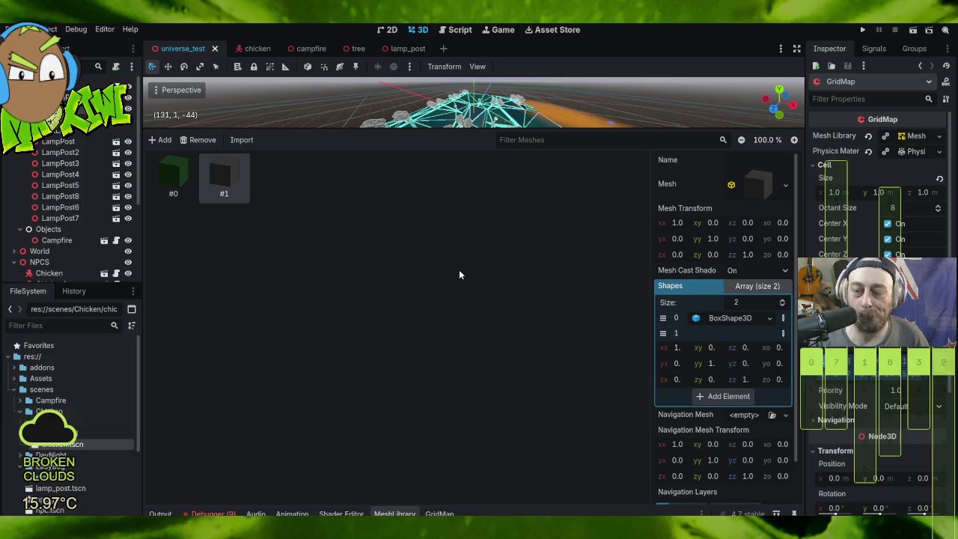
{"action": "left_click", "coordinate": [172, 176]}
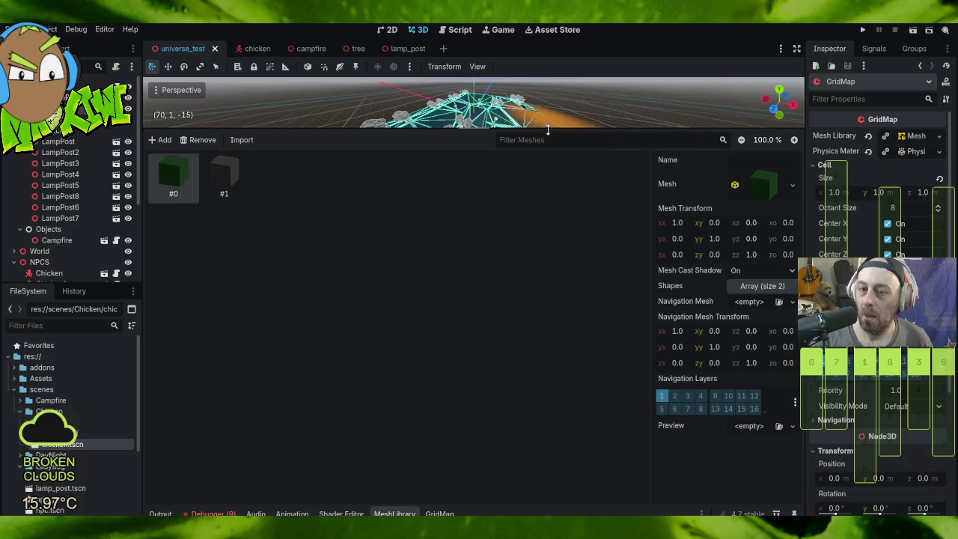
{"action": "left_click_drag", "start_coordinate": [563, 129], "coordinate": [567, 403]}
Step: Show the GridMap palette, then save and playtest the universe_test scene before stopping it with F8
{"action": "left_click", "coordinate": [440, 513]}
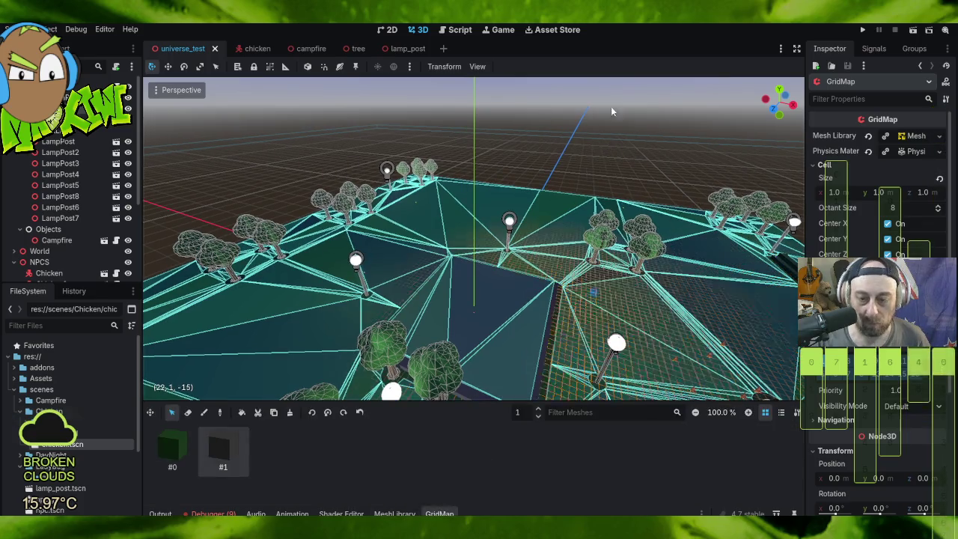
{"action": "left_click", "coordinate": [863, 29]}
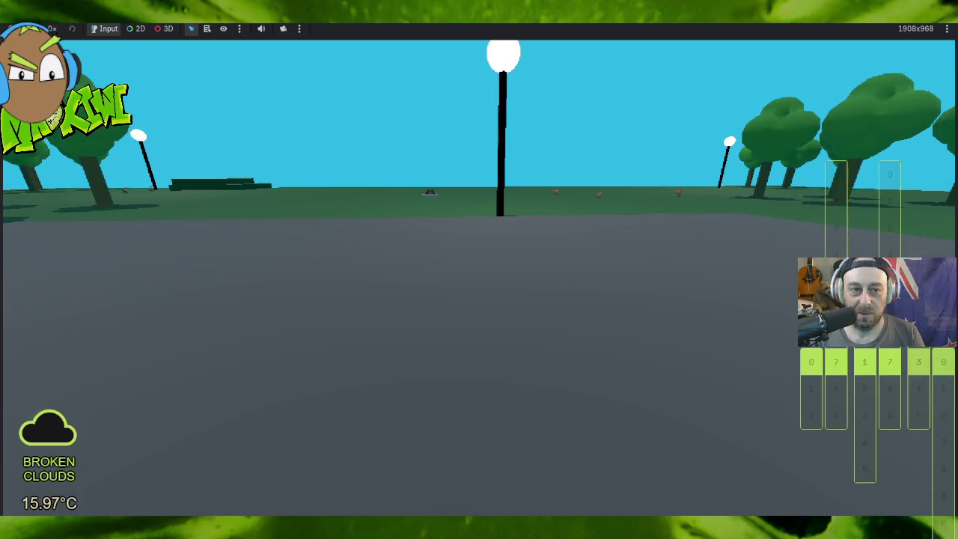
{"action": "key", "text": "F8"}
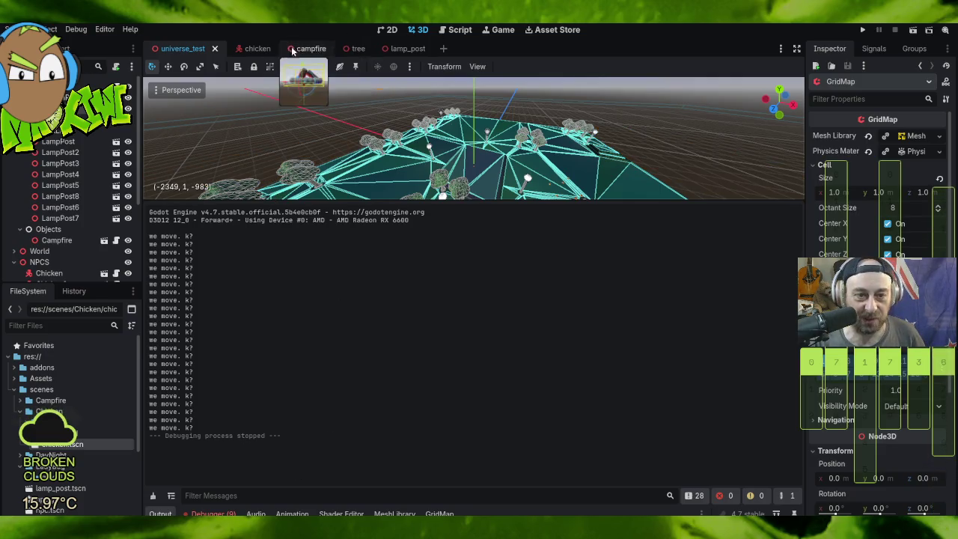
Step: Delete the print("we move. k?") line at line 50 of chicken.gd and save the script
{"action": "left_click", "coordinate": [247, 49]}
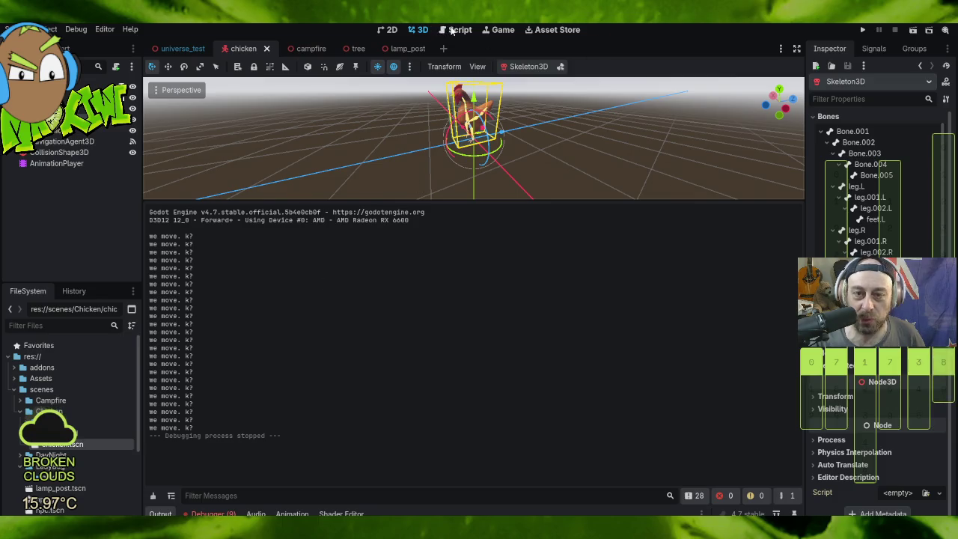
{"action": "left_click", "coordinate": [454, 30]}
{"action": "scroll", "coordinate": [480, 120], "scroll_direction": "up", "scroll_amount": 4}
{"action": "scroll", "coordinate": [481, 112], "scroll_direction": "down", "scroll_amount": 3}
{"action": "left_click", "coordinate": [508, 114]}
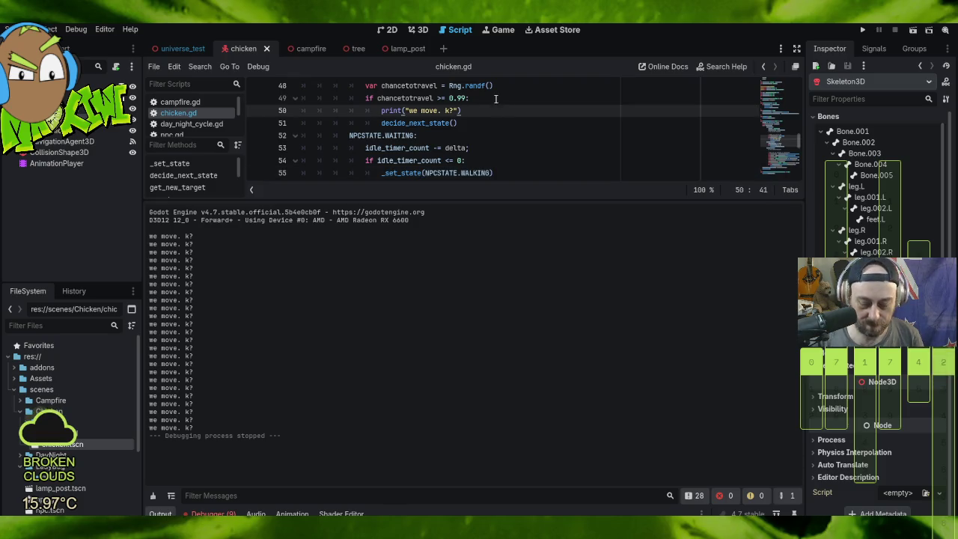
{"action": "left_click_drag", "start_coordinate": [474, 101], "coordinate": [483, 110]}
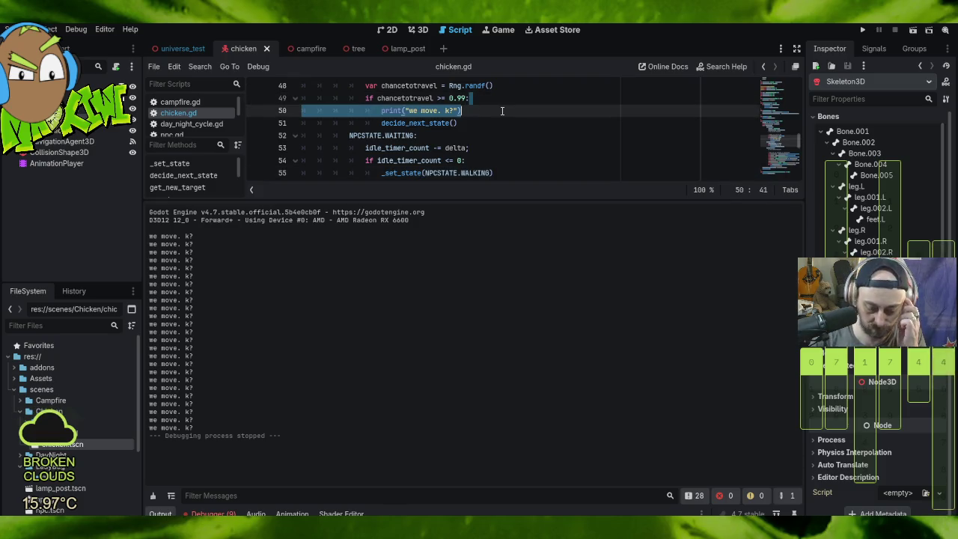
{"action": "key", "text": "BackSpace"}
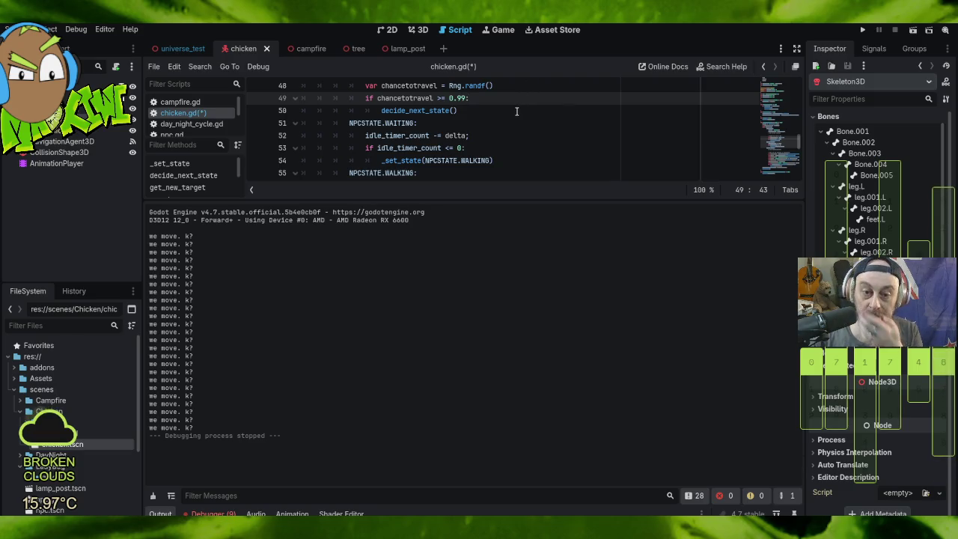
{"action": "left_click", "coordinate": [6, 27]}
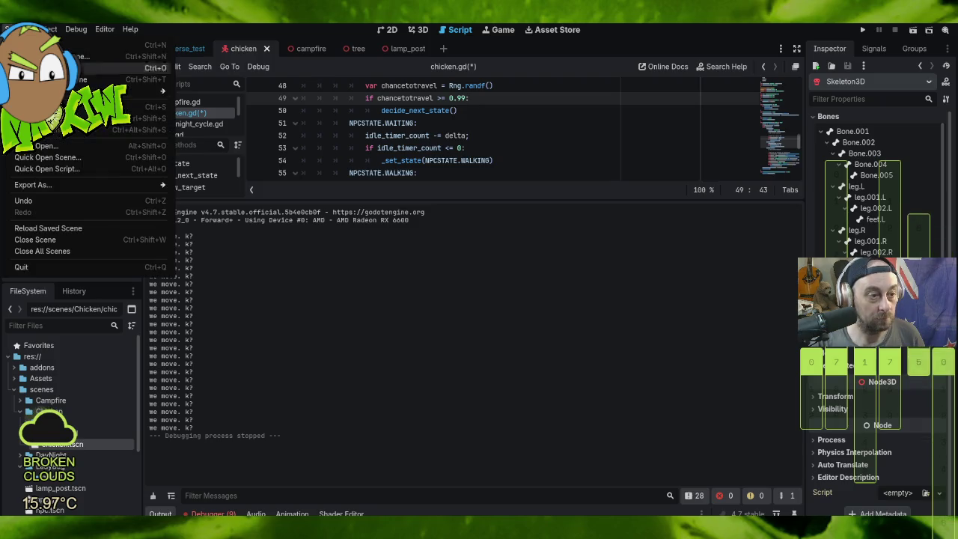
{"action": "left_click", "coordinate": [45, 107]}
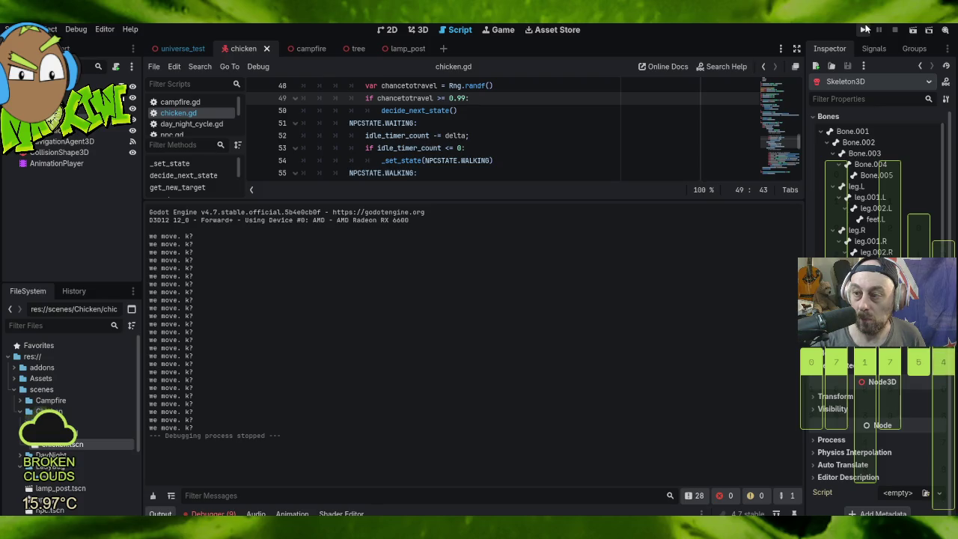
Step: Run the project again, then stop it with F8 to check the output is clean
{"action": "left_click", "coordinate": [865, 29]}
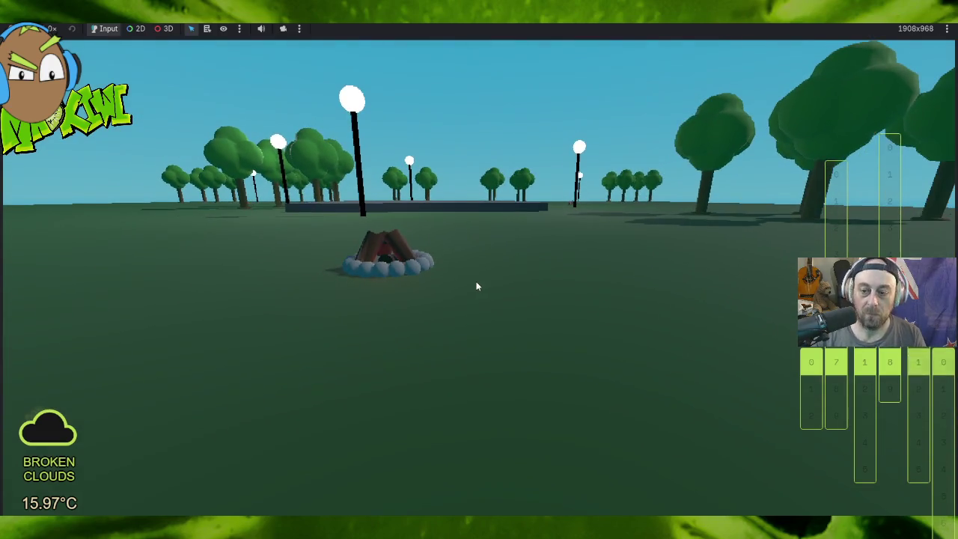
{"action": "key", "text": "F8"}
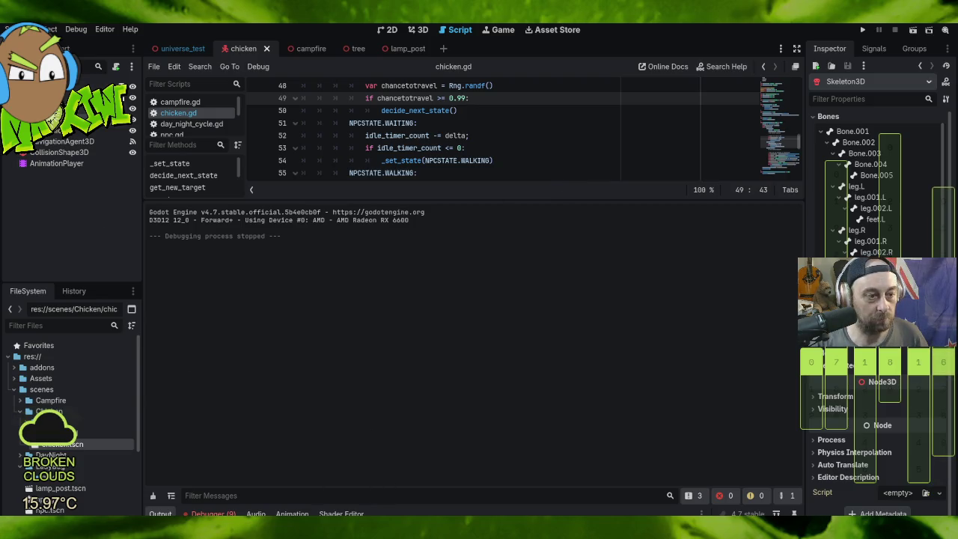
Step: Return to the universe_test scene, enlarge the bottom panel, and show the MeshLibrary editor with items #0 and #1
{"action": "left_click", "coordinate": [187, 49]}
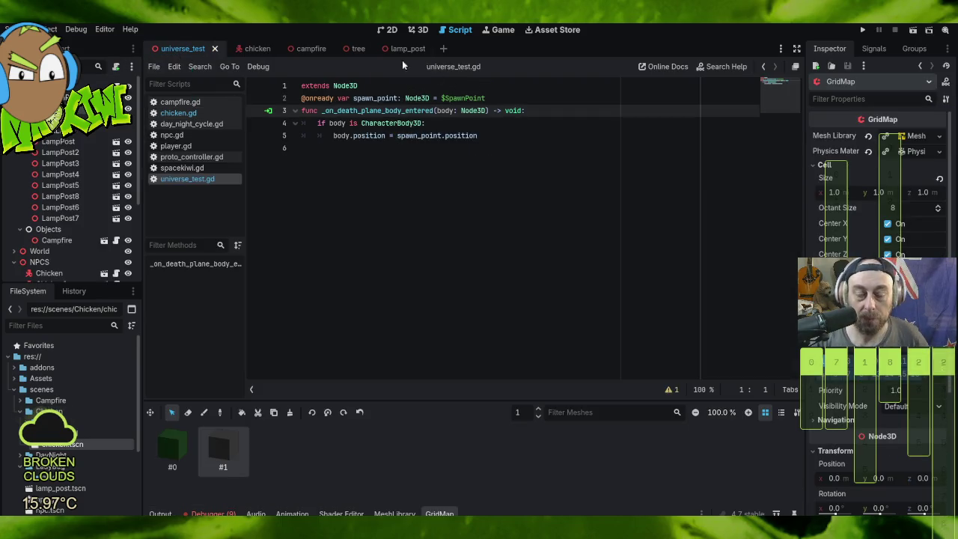
{"action": "left_click", "coordinate": [539, 379]}
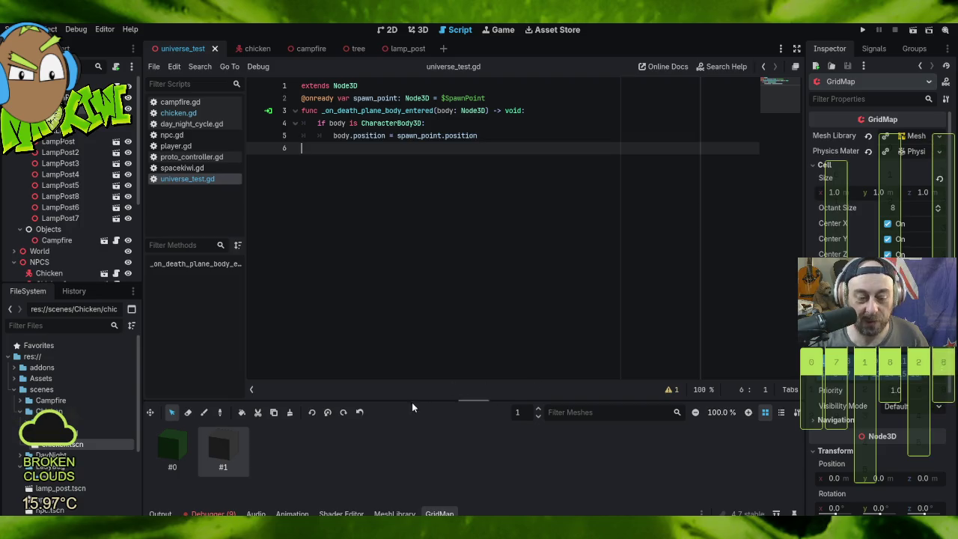
{"action": "mouse_move", "coordinate": [431, 401]}
{"action": "left_mouse_down"}
{"action": "mouse_move", "coordinate": [436, 172]}
{"action": "mouse_move", "coordinate": [443, 211]}
{"action": "left_mouse_up"}
{"action": "left_click", "coordinate": [394, 513]}
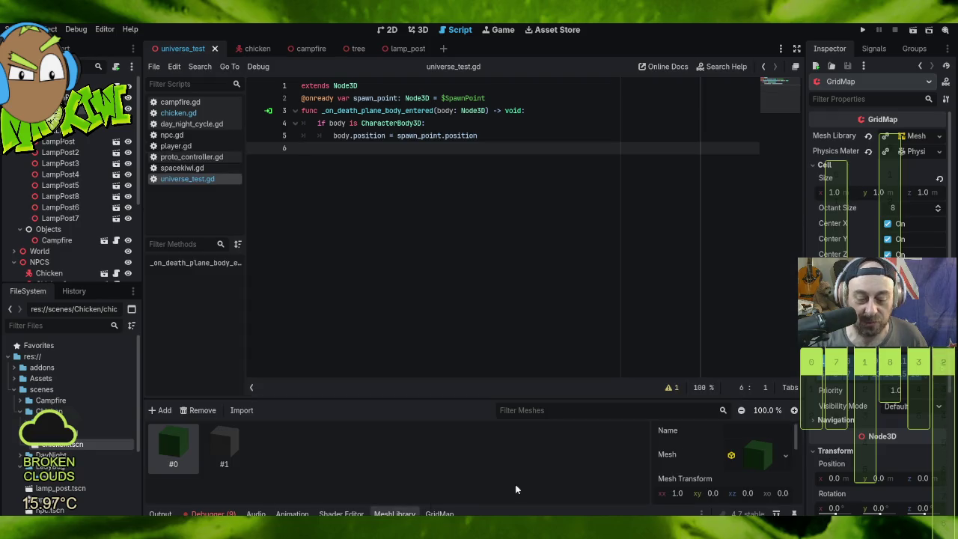
Step: Enlarge the MeshLibrary editor and add a new empty item #2
{"action": "left_click_drag", "start_coordinate": [531, 398], "coordinate": [526, 211]}
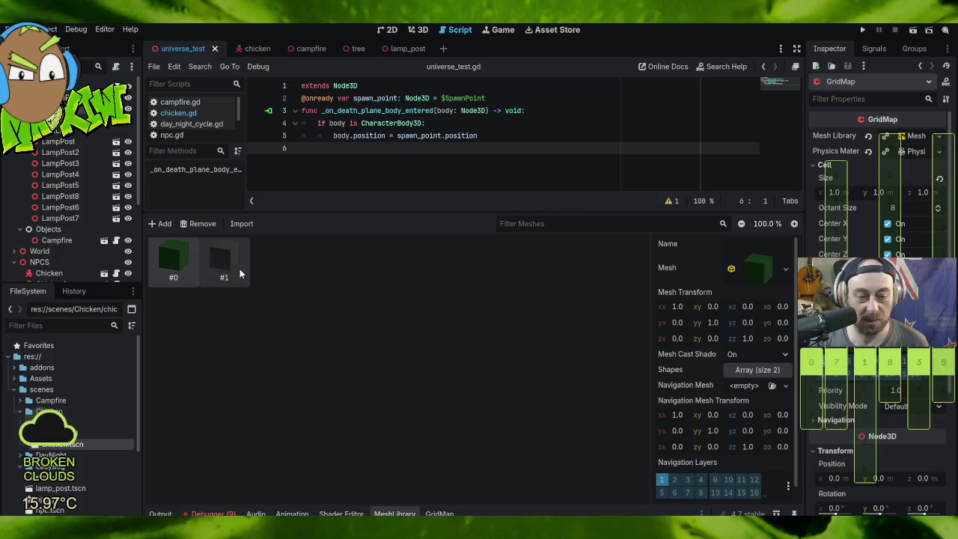
{"action": "left_click", "coordinate": [160, 223]}
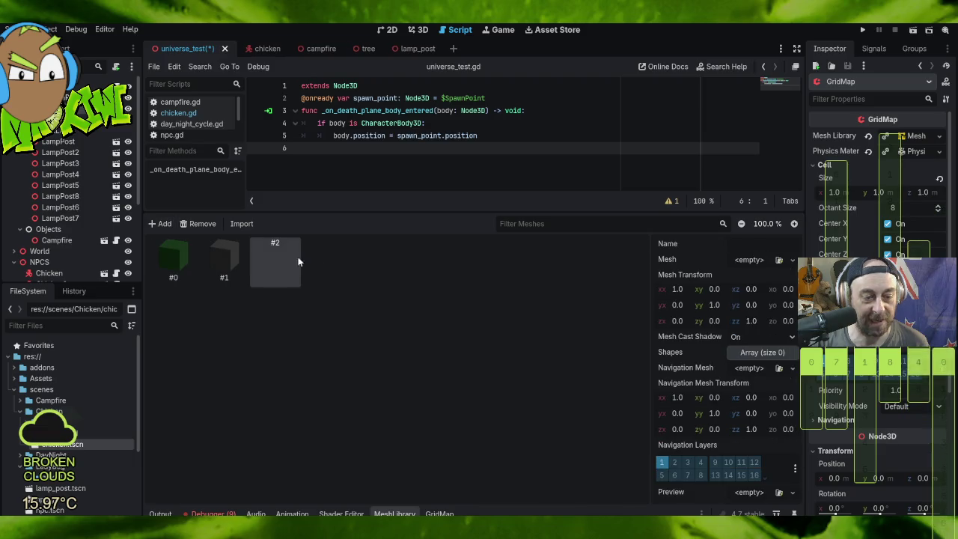
Step: Assign item #2 a new BoxMesh and add a BoxShape3D collision shape
{"action": "left_click", "coordinate": [762, 260]}
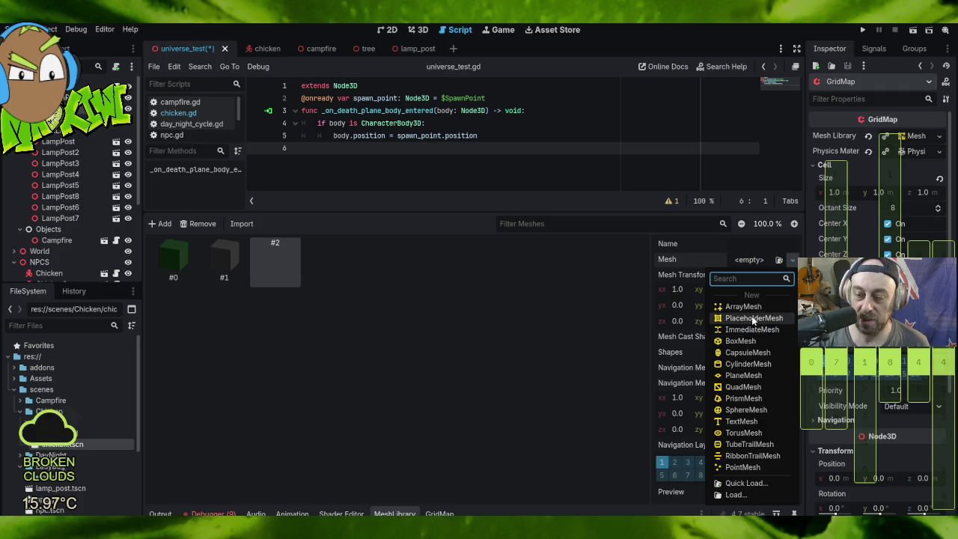
{"action": "key", "text": "Escape"}
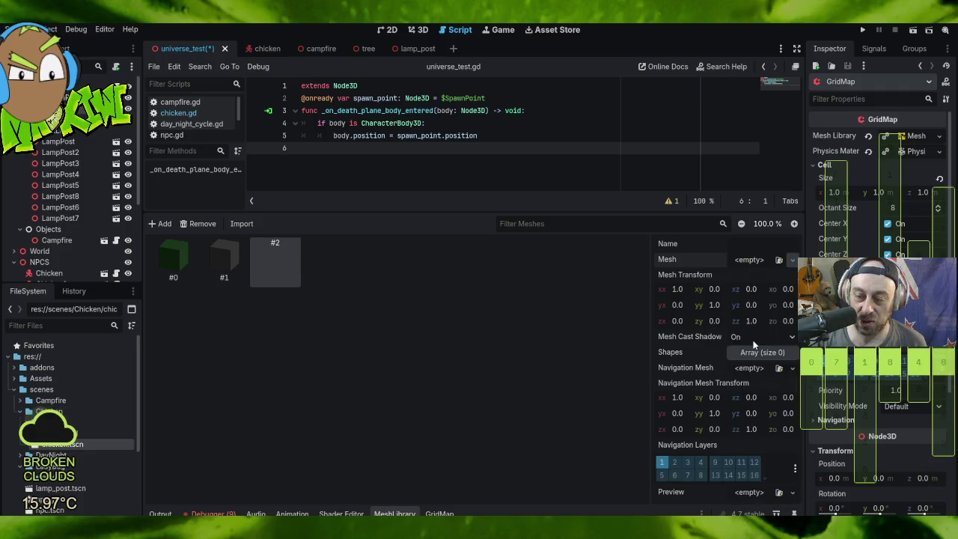
{"action": "left_click", "coordinate": [753, 344]}
{"action": "left_click", "coordinate": [734, 273]}
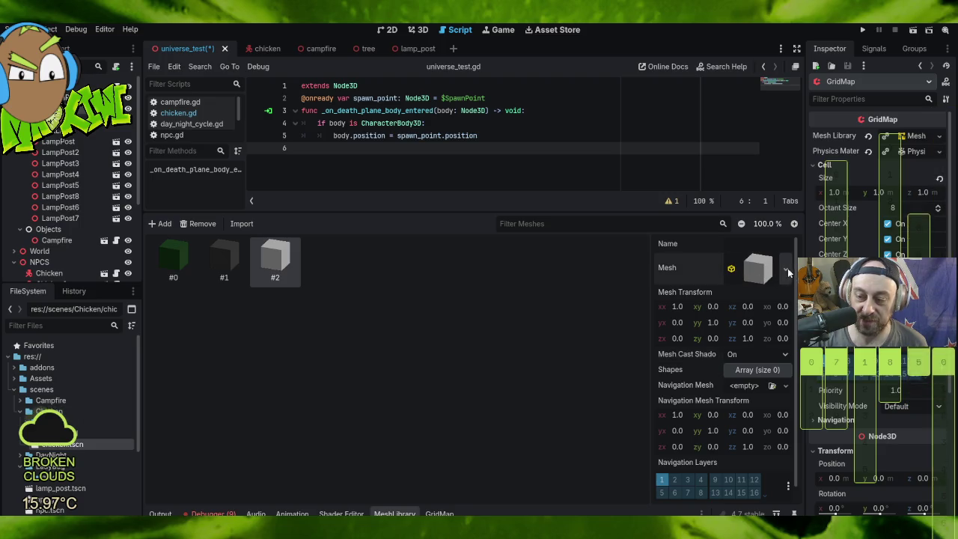
{"action": "left_click", "coordinate": [758, 370]}
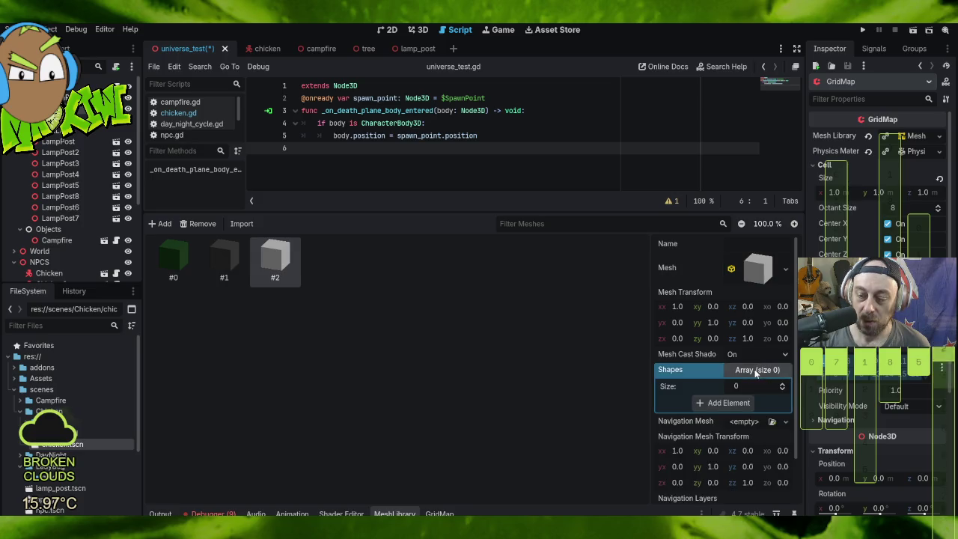
{"action": "left_click", "coordinate": [728, 402]}
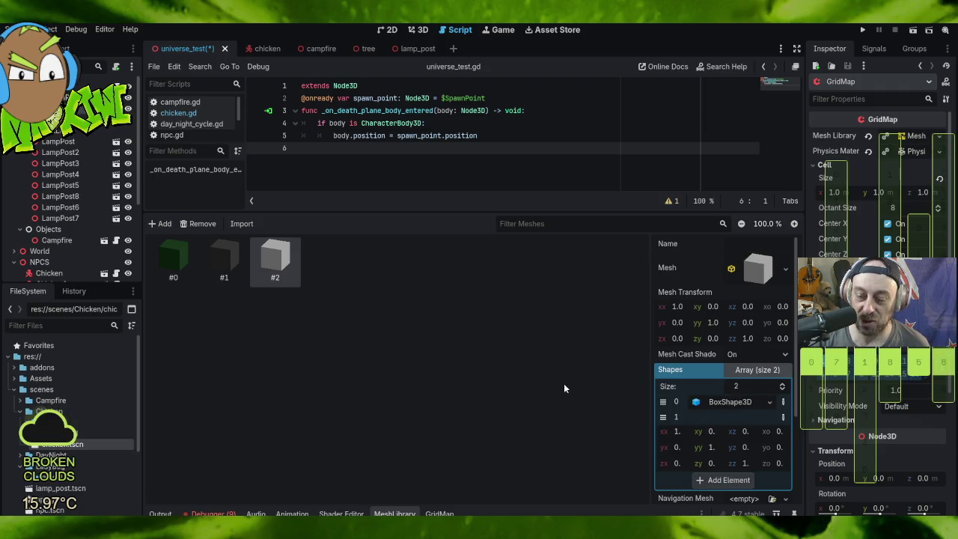
{"action": "left_click", "coordinate": [759, 268]}
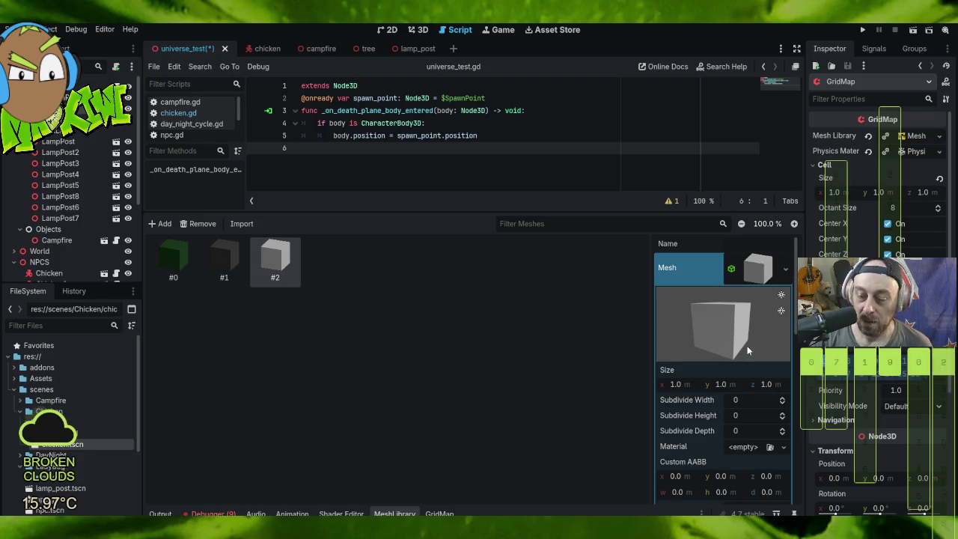
Step: Give item #2's box mesh a new StandardMaterial3D and expand its settings
{"action": "scroll", "coordinate": [748, 348], "scroll_direction": "down", "scroll_amount": 5}
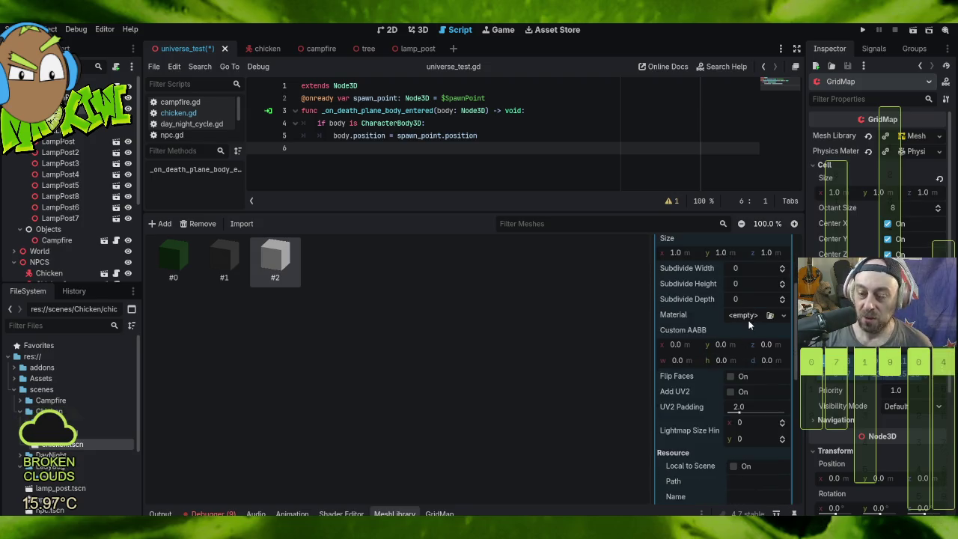
{"action": "left_click", "coordinate": [746, 318]}
{"action": "left_click", "coordinate": [750, 344]}
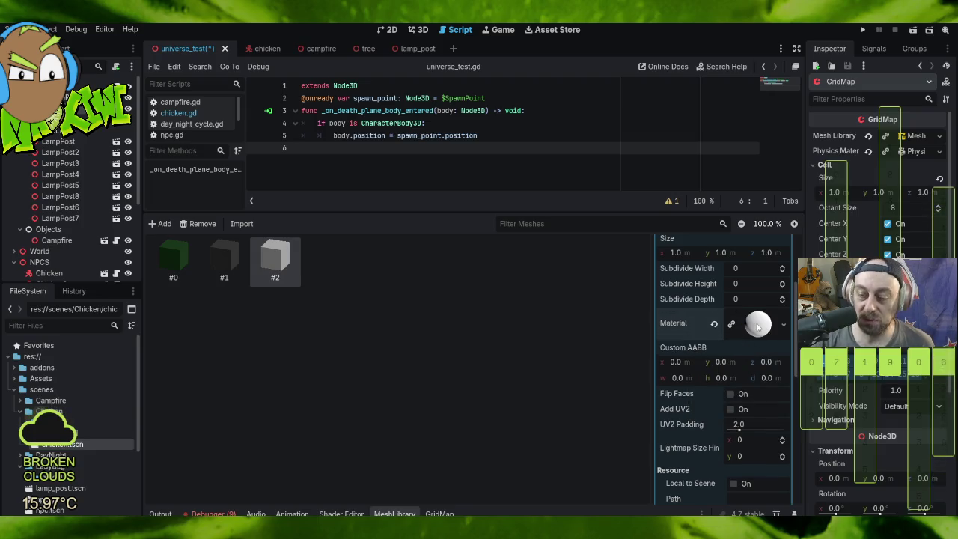
{"action": "left_click", "coordinate": [758, 324]}
{"action": "scroll", "coordinate": [752, 337], "scroll_direction": "down", "scroll_amount": 8}
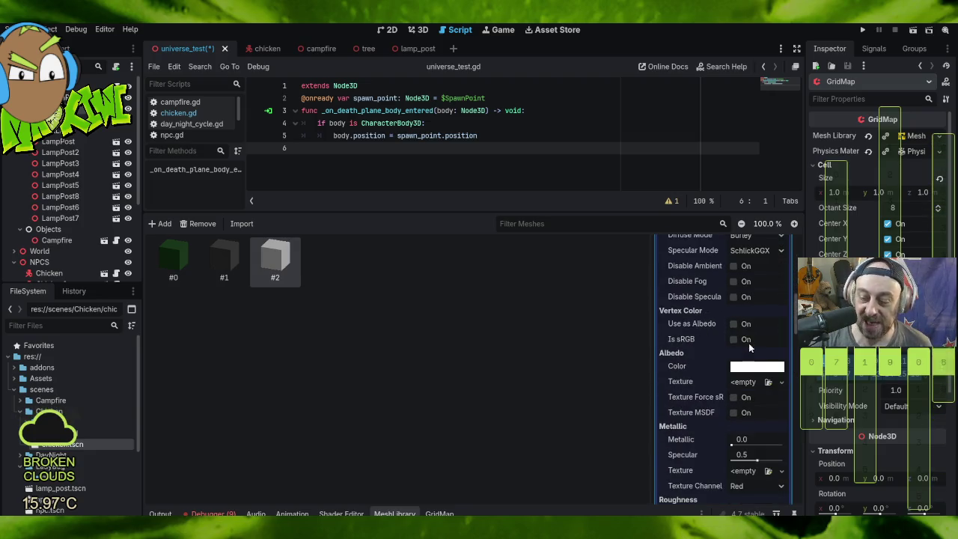
Step: Set the material's albedo colour to semi-transparent light cyan, 40e1ff58
{"action": "left_click", "coordinate": [756, 366]}
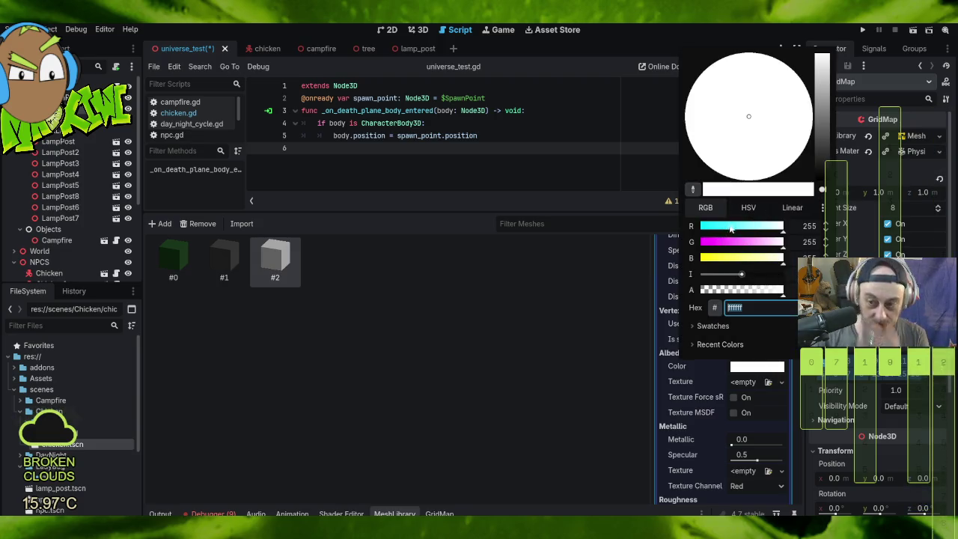
{"action": "left_click_drag", "start_coordinate": [784, 233], "coordinate": [648, 226]}
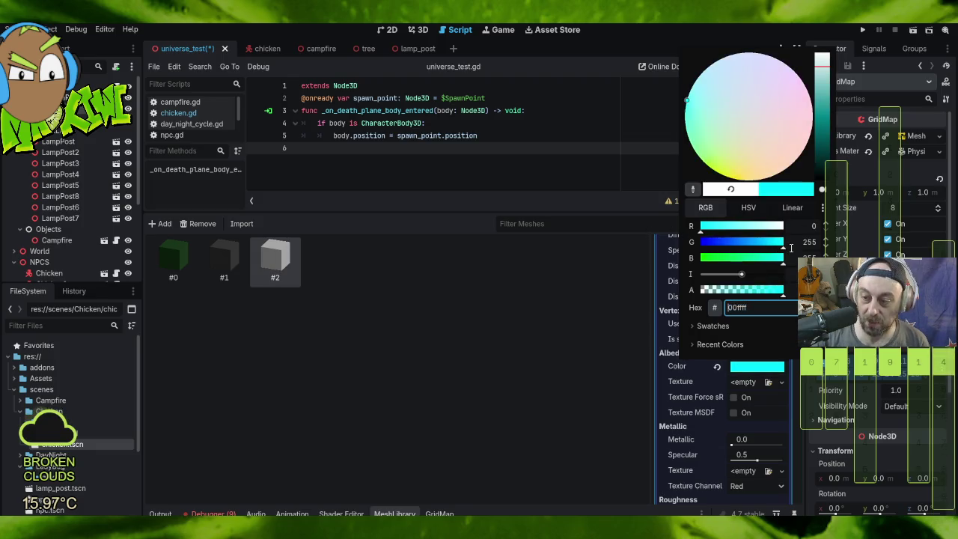
{"action": "left_click_drag", "start_coordinate": [784, 262], "coordinate": [693, 264]}
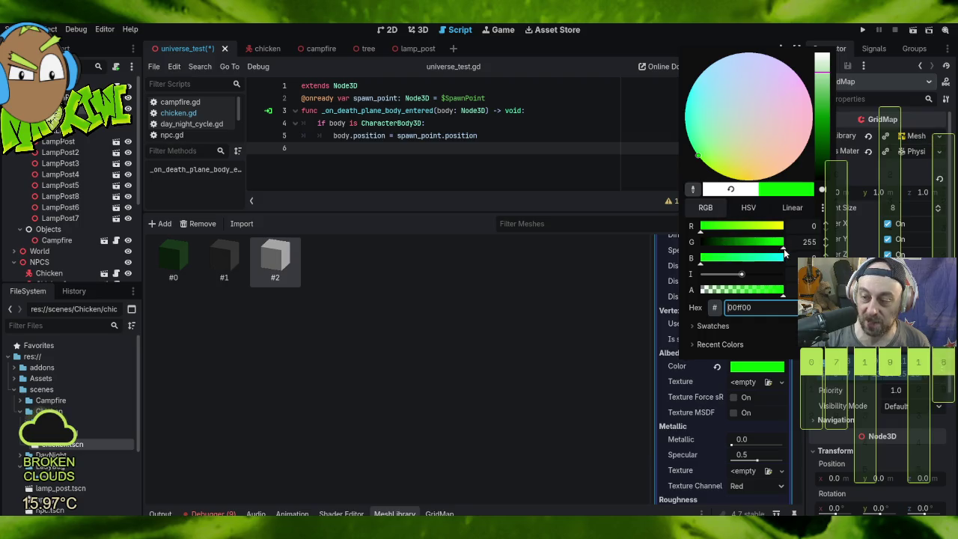
{"action": "left_click", "coordinate": [824, 120]}
{"action": "left_click_drag", "start_coordinate": [824, 121], "coordinate": [811, 89]}
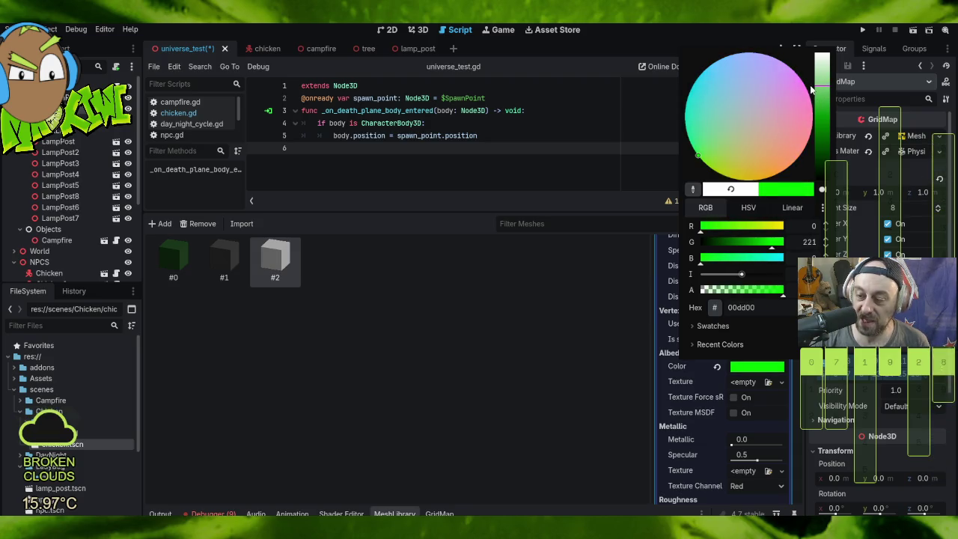
{"action": "left_click", "coordinate": [738, 294]}
{"action": "left_click_drag", "start_coordinate": [733, 293], "coordinate": [728, 292]}
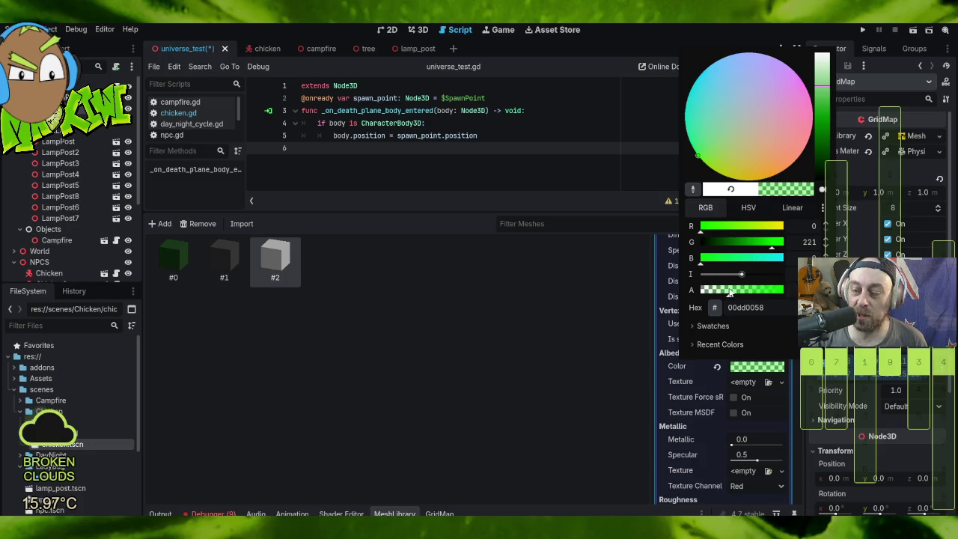
{"action": "left_click", "coordinate": [780, 259]}
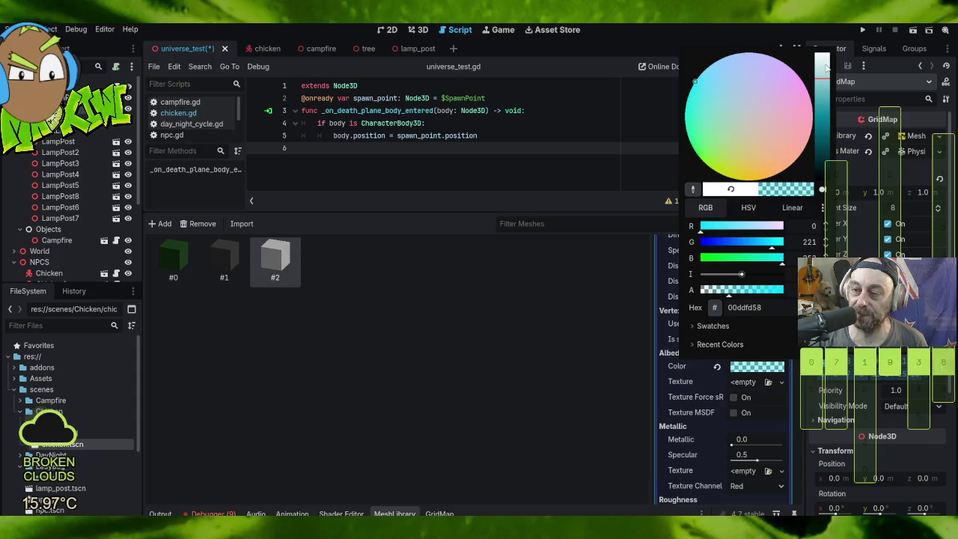
{"action": "left_click_drag", "start_coordinate": [826, 78], "coordinate": [822, 82]}
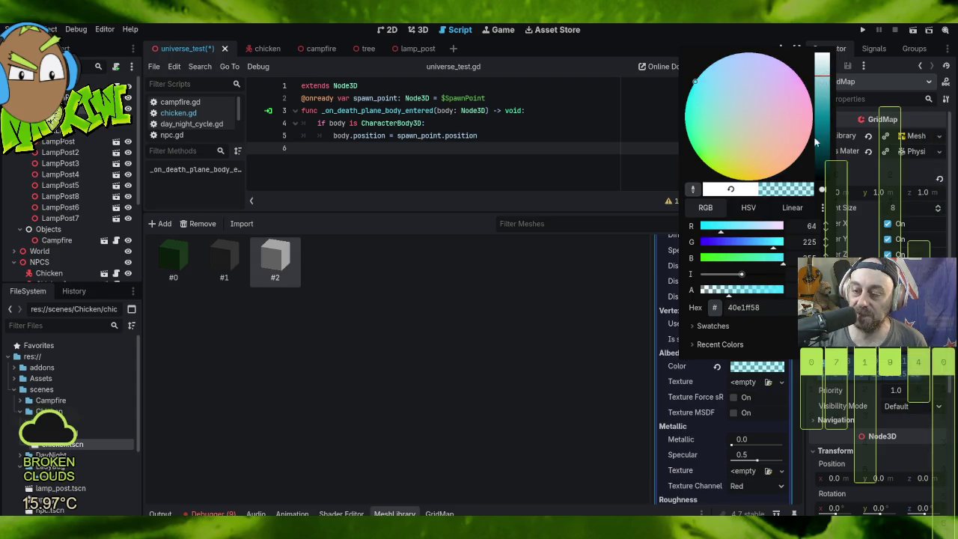
{"action": "left_click", "coordinate": [744, 307]}
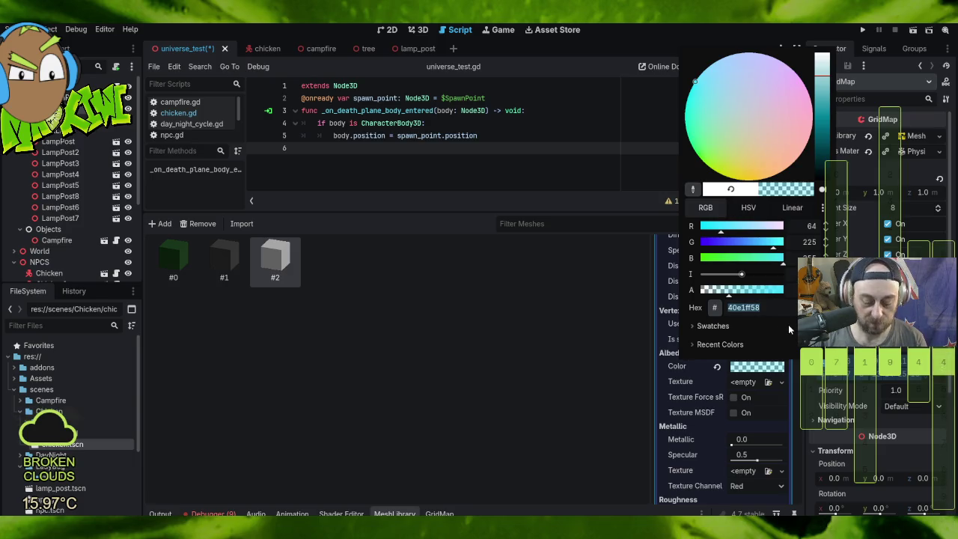
{"action": "key", "text": "Escape"}
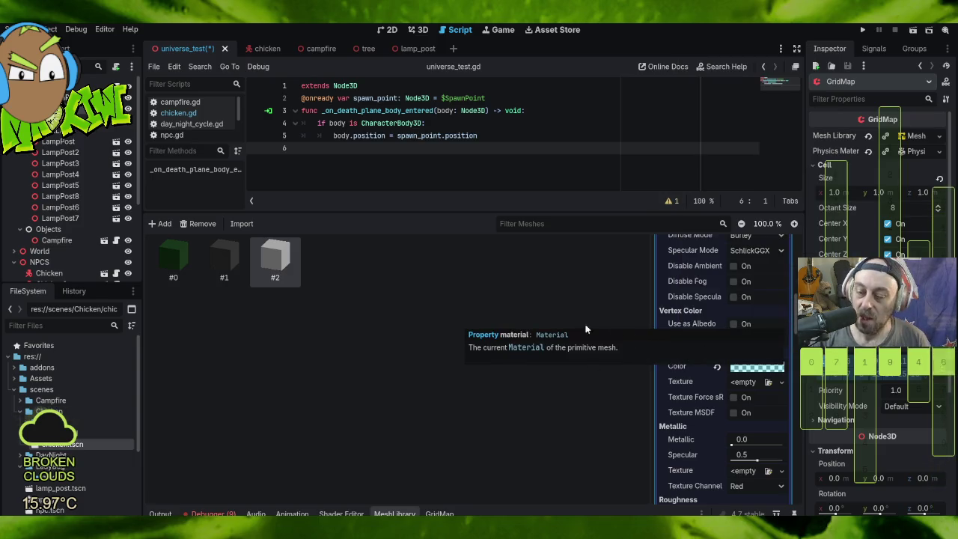
Step: Collapse the material settings and select item #2 in the GridMap palette
{"action": "scroll", "coordinate": [754, 358], "scroll_direction": "down", "scroll_amount": 5}
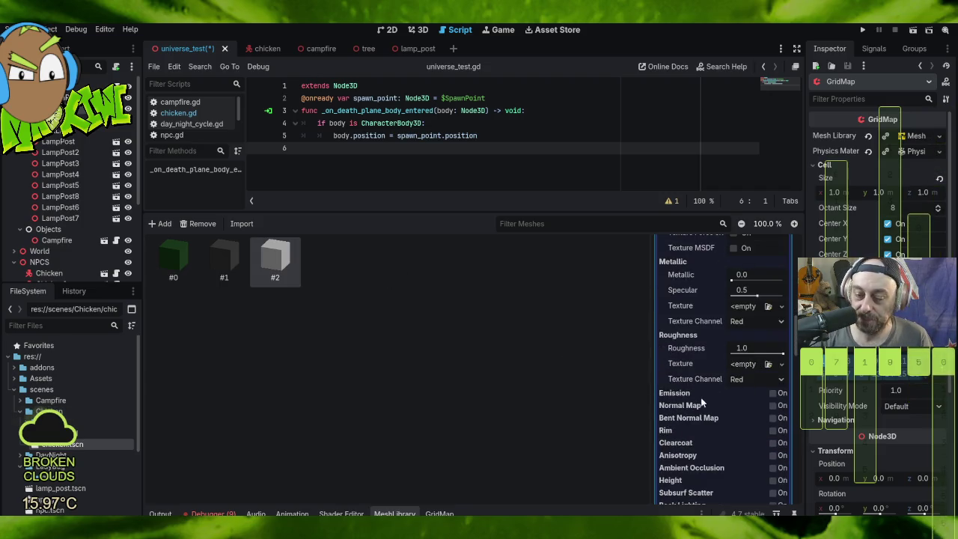
{"action": "scroll", "coordinate": [672, 343], "scroll_direction": "up", "scroll_amount": 5}
{"action": "scroll", "coordinate": [720, 325], "scroll_direction": "up", "scroll_amount": 5}
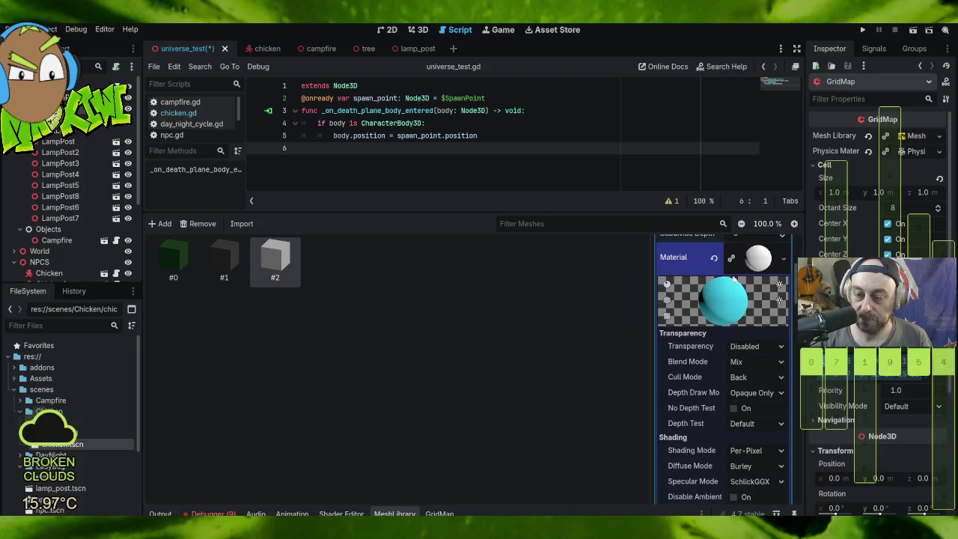
{"action": "left_click", "coordinate": [765, 259]}
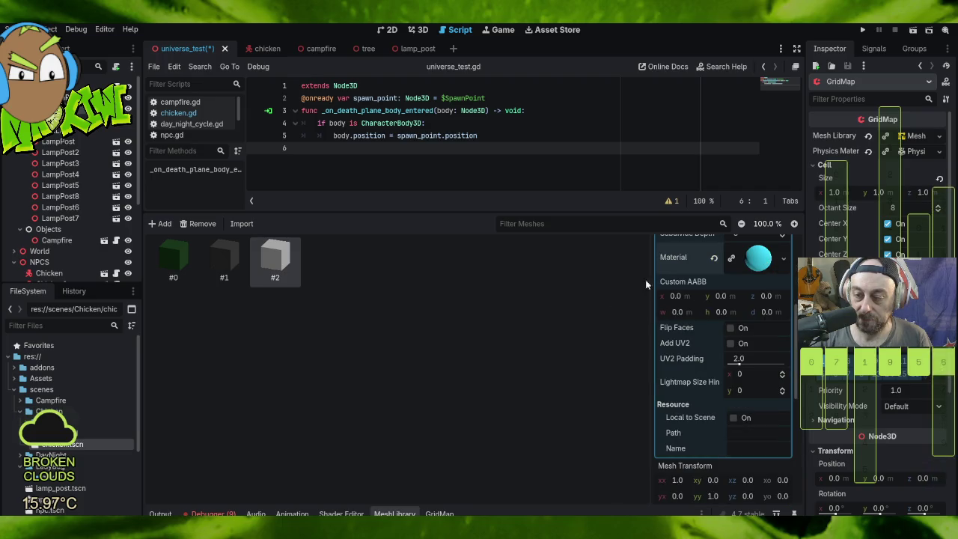
{"action": "scroll", "coordinate": [710, 327], "scroll_direction": "up", "scroll_amount": 5}
{"action": "scroll", "coordinate": [710, 328], "scroll_direction": "down", "scroll_amount": 5}
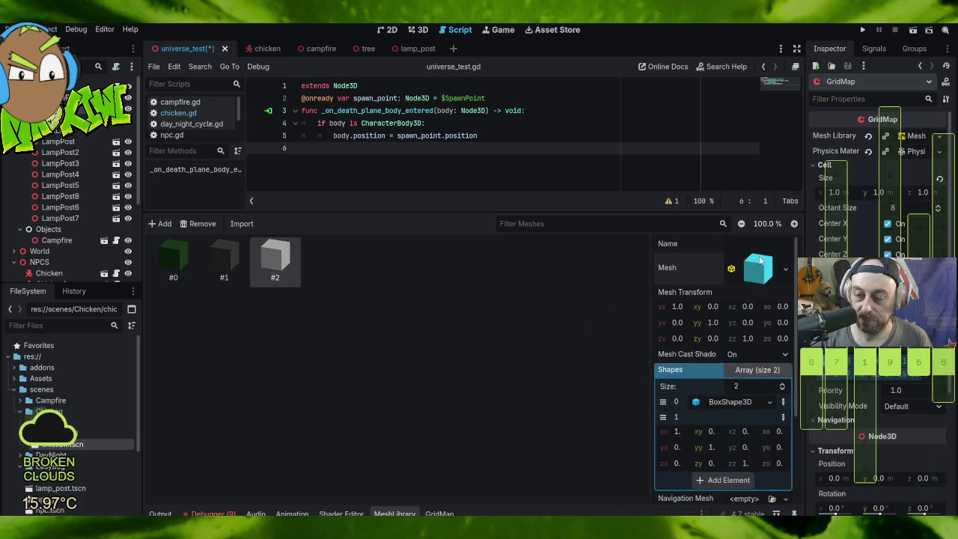
{"action": "scroll", "coordinate": [706, 315], "scroll_direction": "down", "scroll_amount": 2}
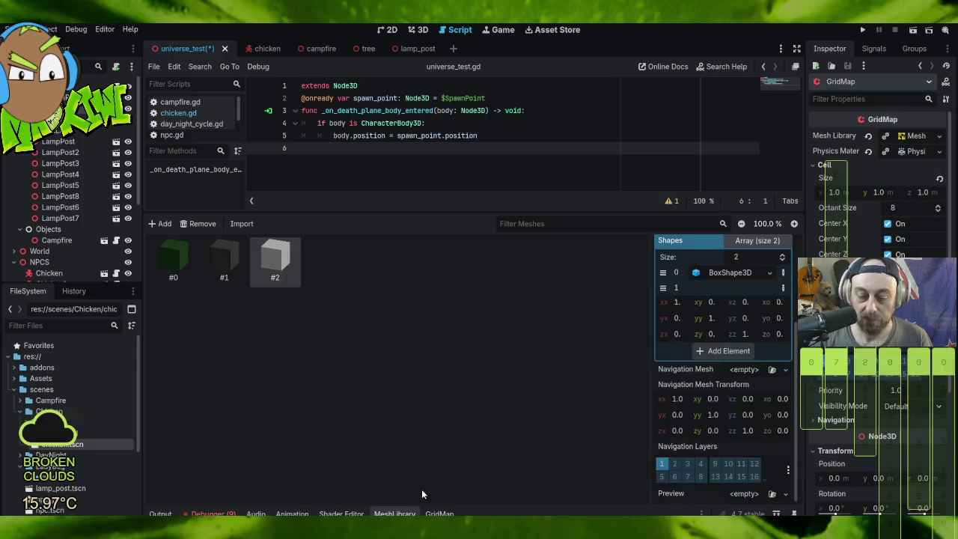
{"action": "left_click", "coordinate": [440, 514]}
{"action": "left_click", "coordinate": [272, 262]}
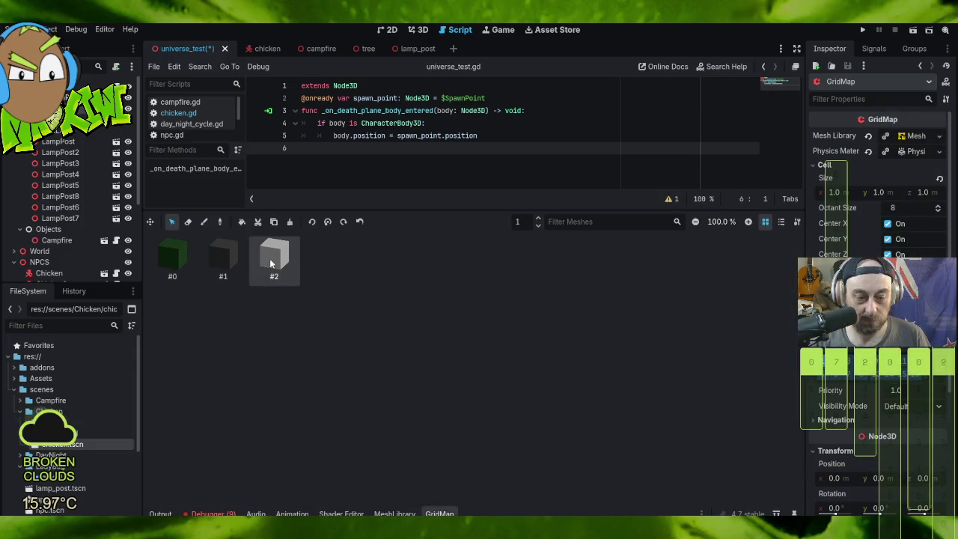
Step: In the MeshLibrary editor, expand item #2's box mesh and material down to the Albedo section
{"action": "left_click", "coordinate": [389, 514]}
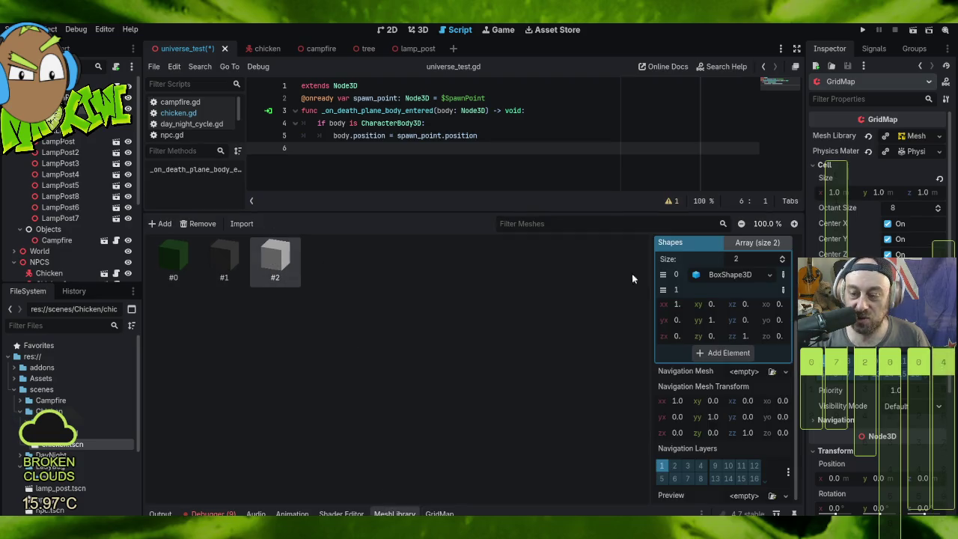
{"action": "scroll", "coordinate": [718, 291], "scroll_direction": "up", "scroll_amount": 3}
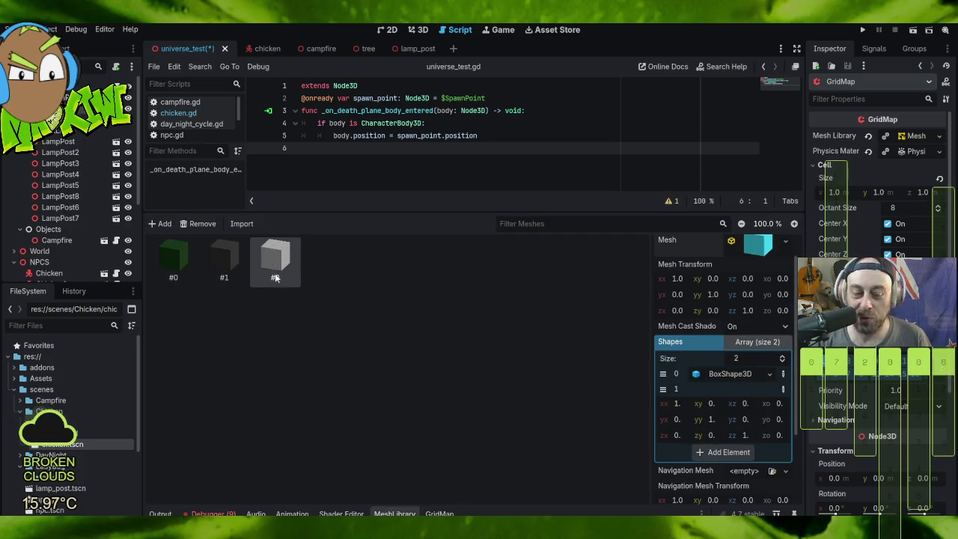
{"action": "scroll", "coordinate": [761, 291], "scroll_direction": "up", "scroll_amount": 1}
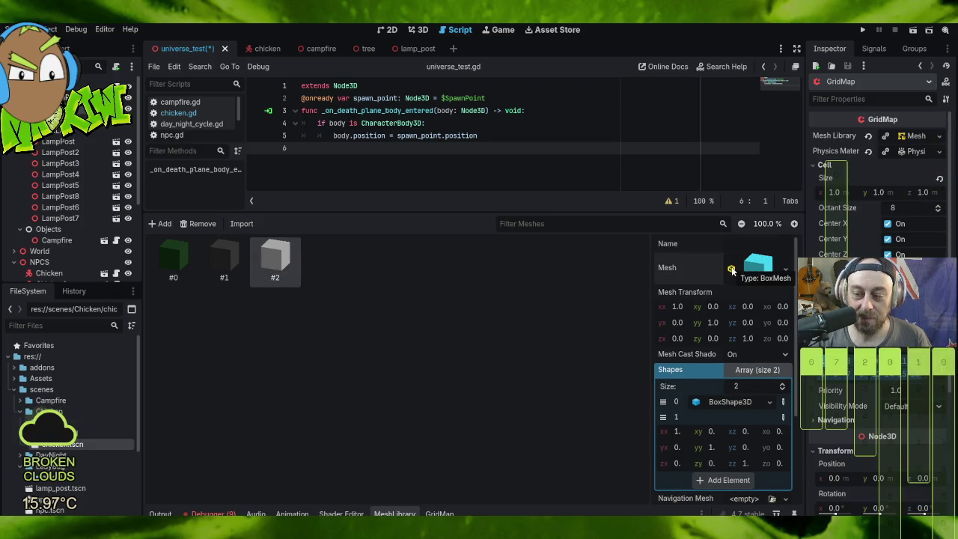
{"action": "left_click", "coordinate": [733, 270]}
{"action": "scroll", "coordinate": [741, 351], "scroll_direction": "down", "scroll_amount": 2}
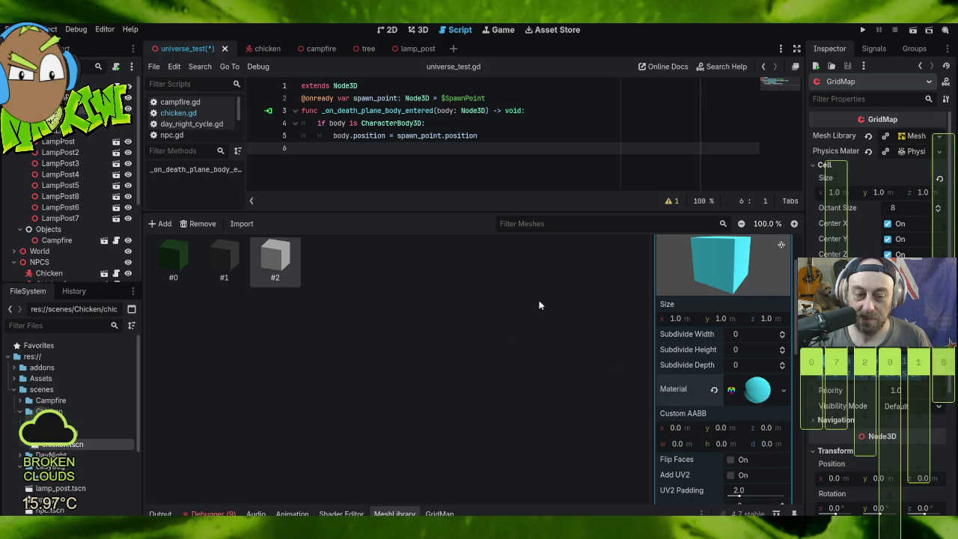
{"action": "left_click", "coordinate": [756, 389]}
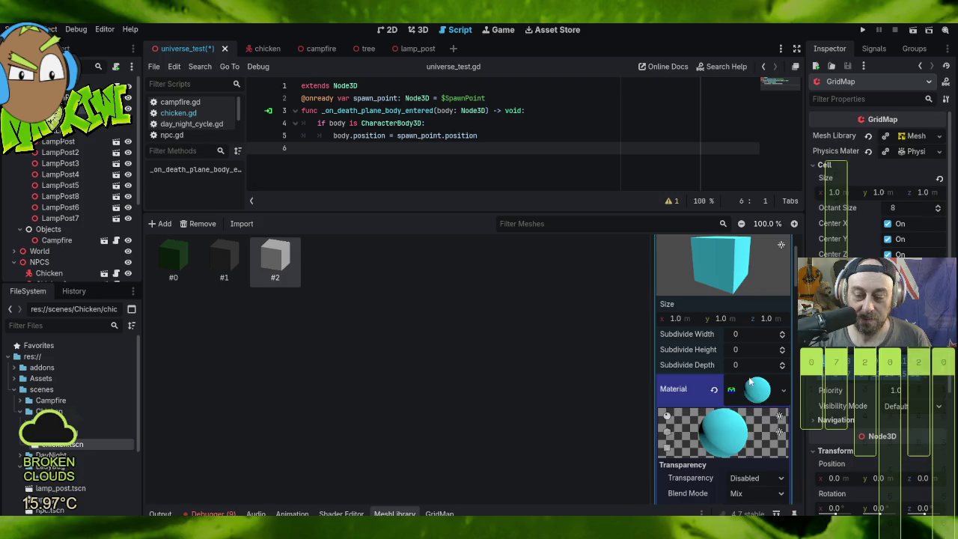
{"action": "scroll", "coordinate": [756, 390], "scroll_direction": "down", "scroll_amount": 5}
{"action": "scroll", "coordinate": [755, 386], "scroll_direction": "down", "scroll_amount": 5}
{"action": "scroll", "coordinate": [754, 383], "scroll_direction": "up", "scroll_amount": 2}
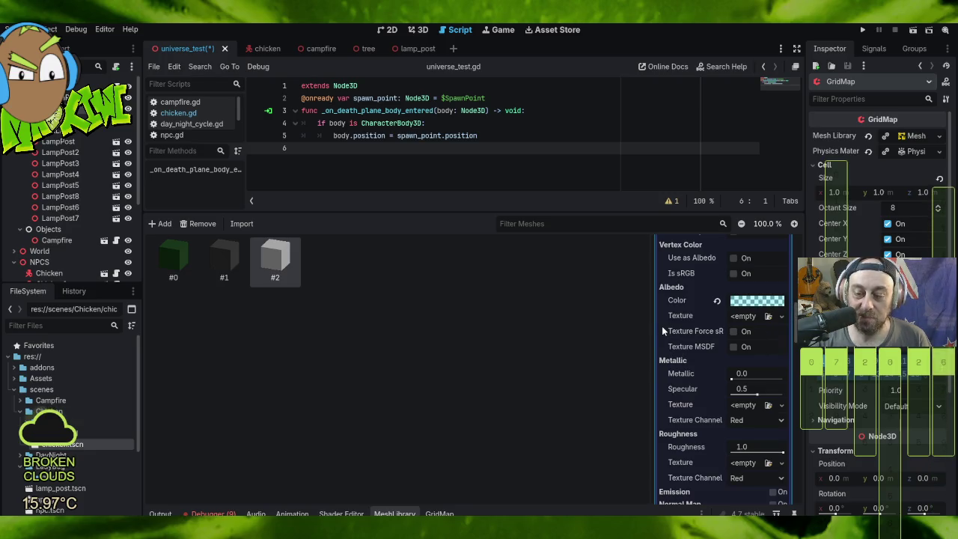
Step: Keep the cyan albedo colour and set the material's Transparency mode to Alpha
{"action": "left_click", "coordinate": [752, 302]}
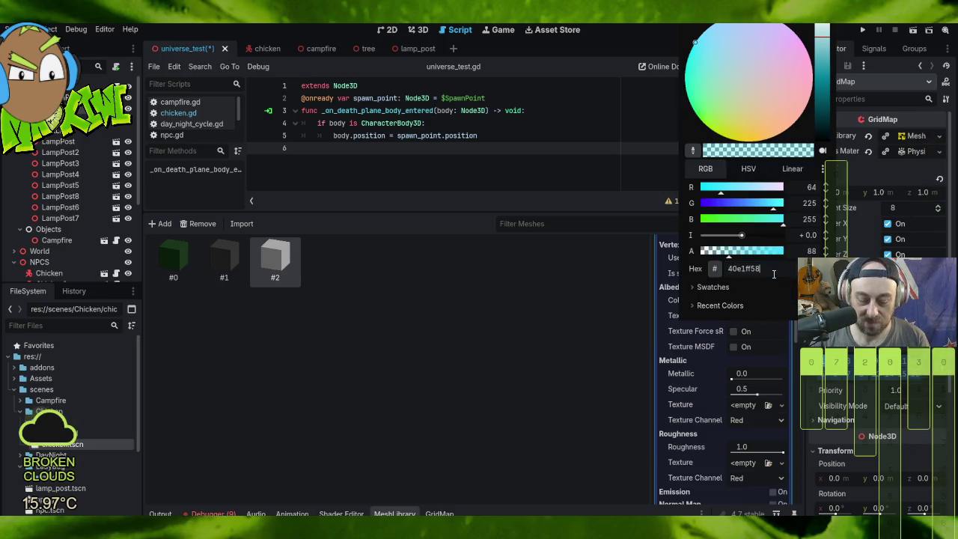
{"action": "key", "text": "Escape"}
{"action": "scroll", "coordinate": [756, 292], "scroll_direction": "up", "scroll_amount": 10}
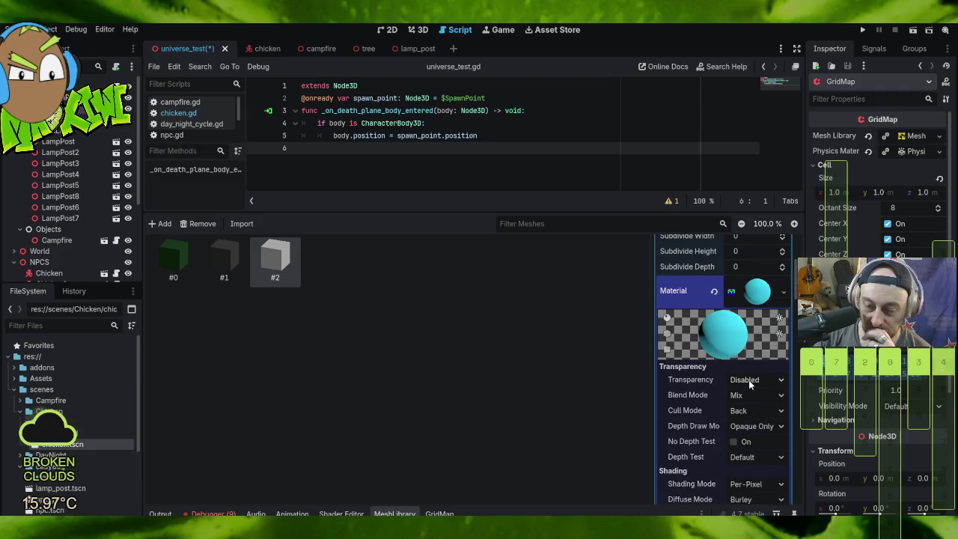
{"action": "left_click", "coordinate": [756, 380]}
{"action": "left_click", "coordinate": [775, 398]}
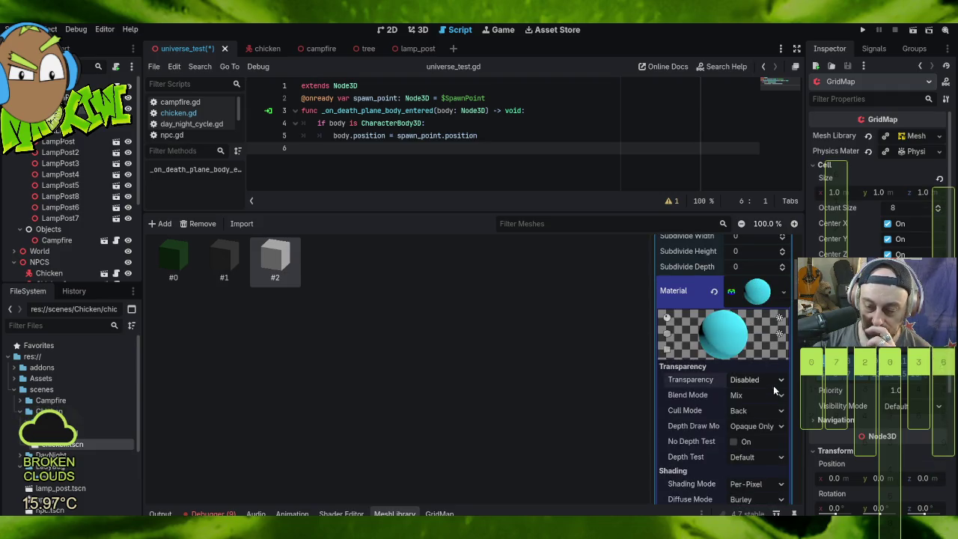
{"action": "left_click", "coordinate": [756, 380]}
{"action": "left_click", "coordinate": [756, 408]}
{"action": "left_click", "coordinate": [750, 382]}
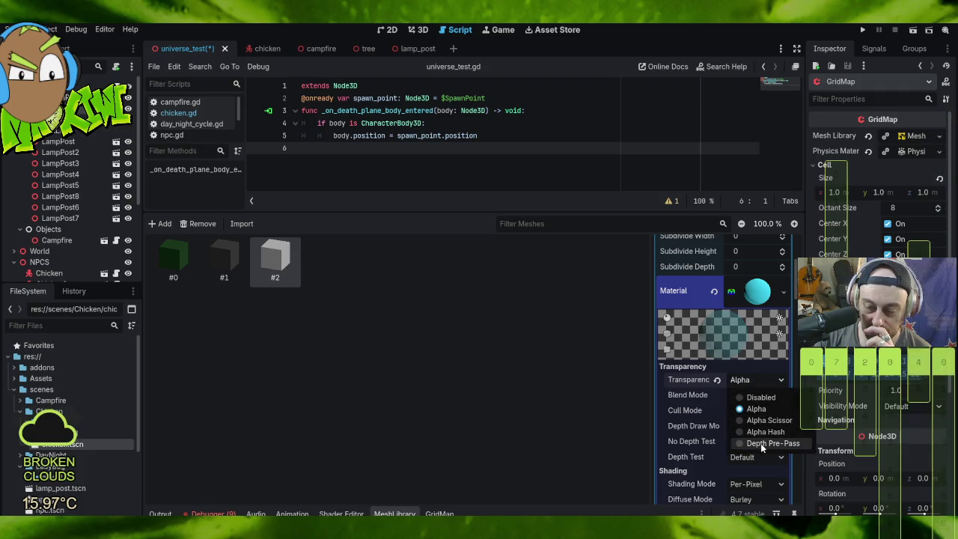
{"action": "left_click", "coordinate": [756, 408]}
{"action": "left_click", "coordinate": [752, 379]}
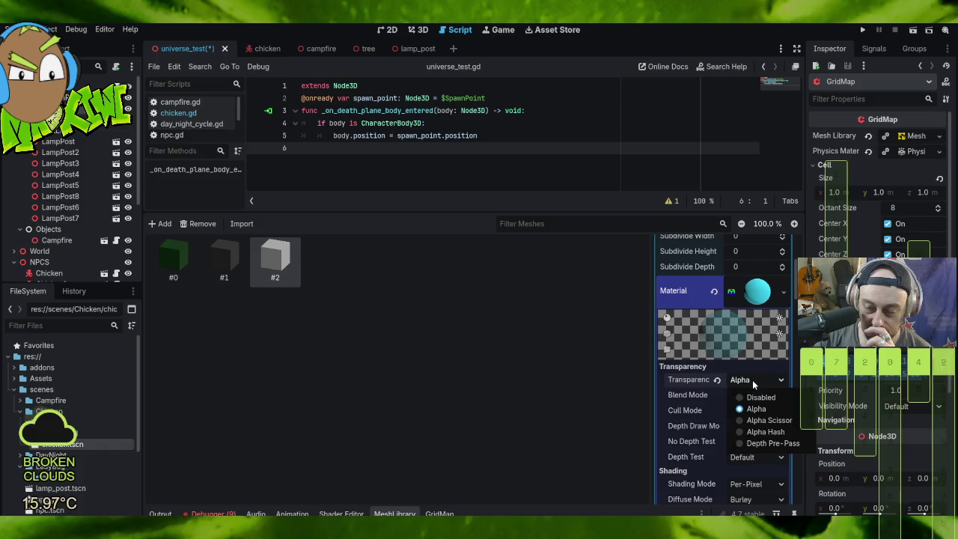
{"action": "left_click", "coordinate": [757, 409]}
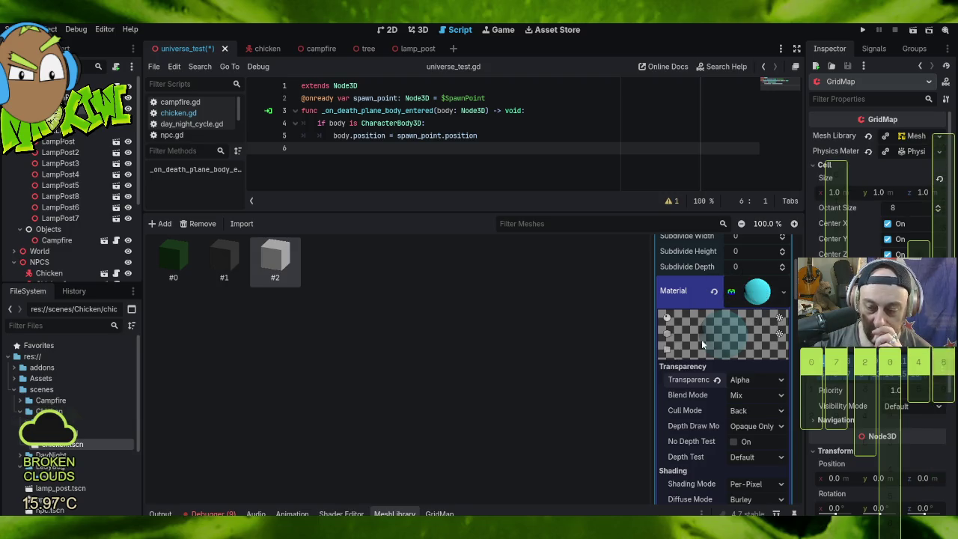
{"action": "left_click", "coordinate": [762, 290]}
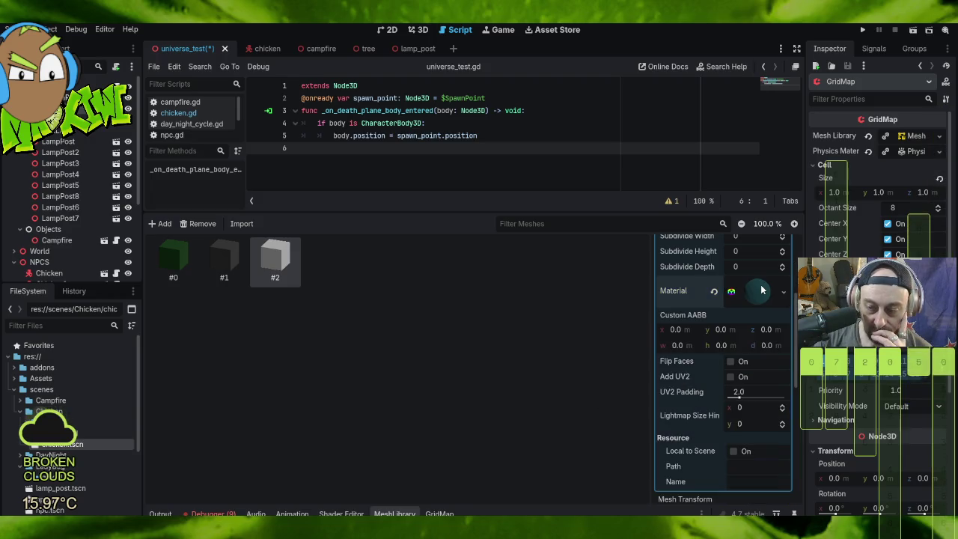
Step: Collapse item #2's box mesh and collision shape entries, reselect item #2, and show the GridMap palette
{"action": "scroll", "coordinate": [702, 274], "scroll_direction": "up", "scroll_amount": 5}
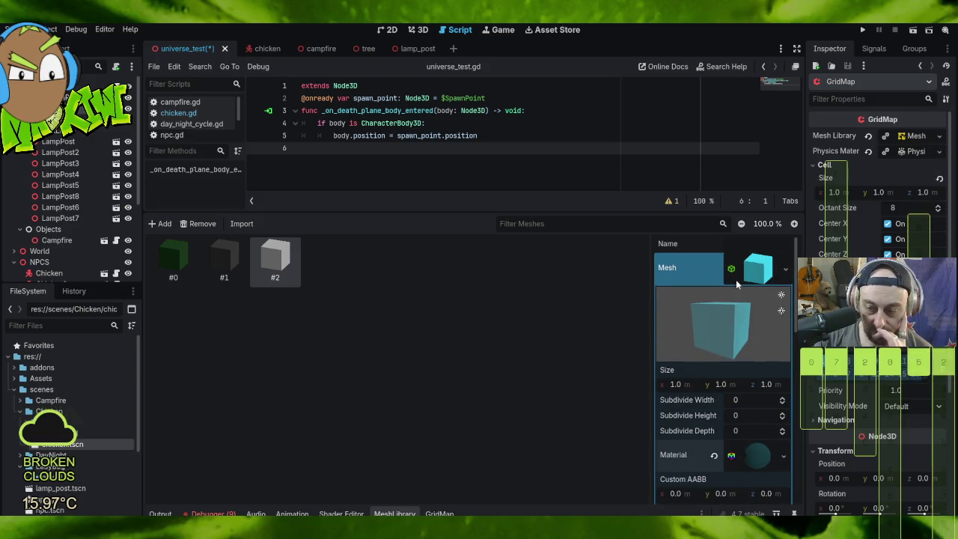
{"action": "left_click", "coordinate": [763, 268]}
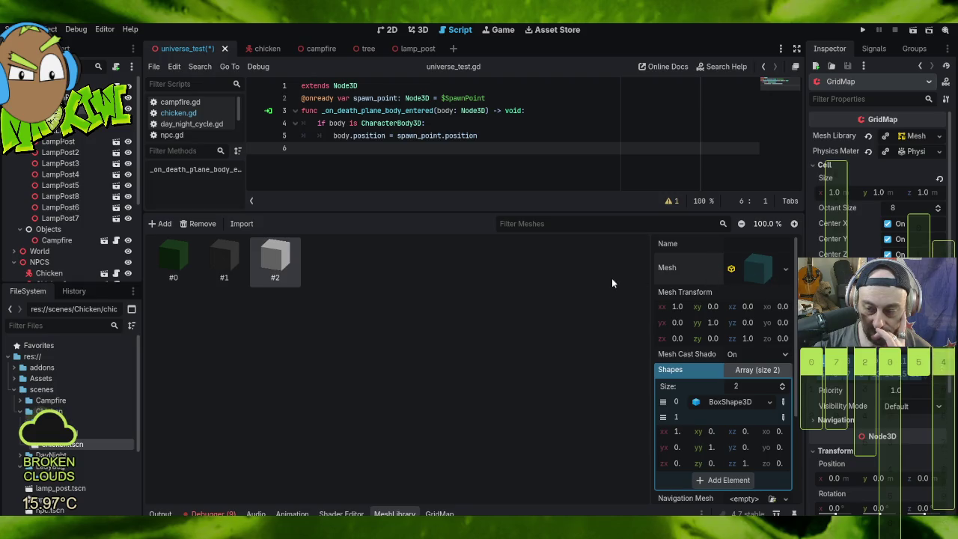
{"action": "scroll", "coordinate": [739, 370], "scroll_direction": "down", "scroll_amount": 2}
{"action": "left_click", "coordinate": [727, 336]}
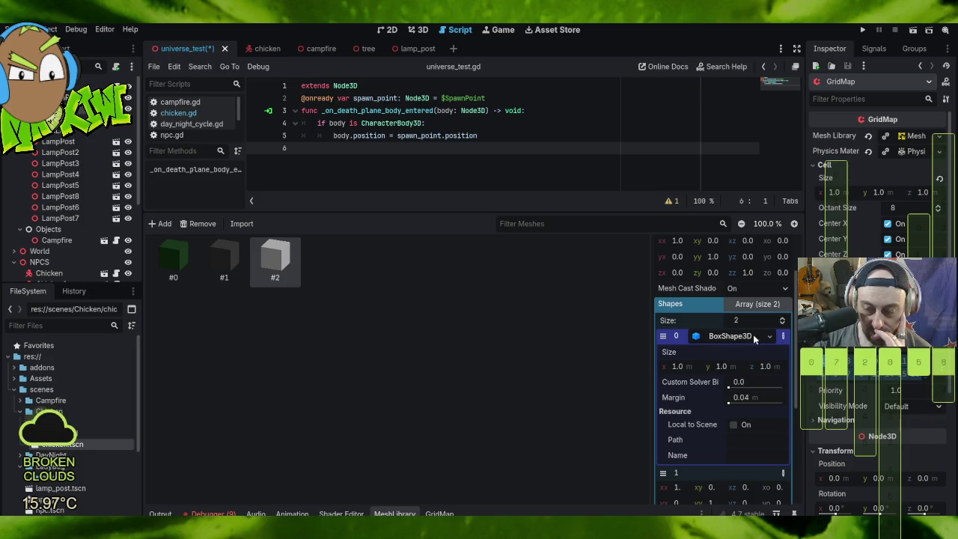
{"action": "left_click", "coordinate": [748, 335]}
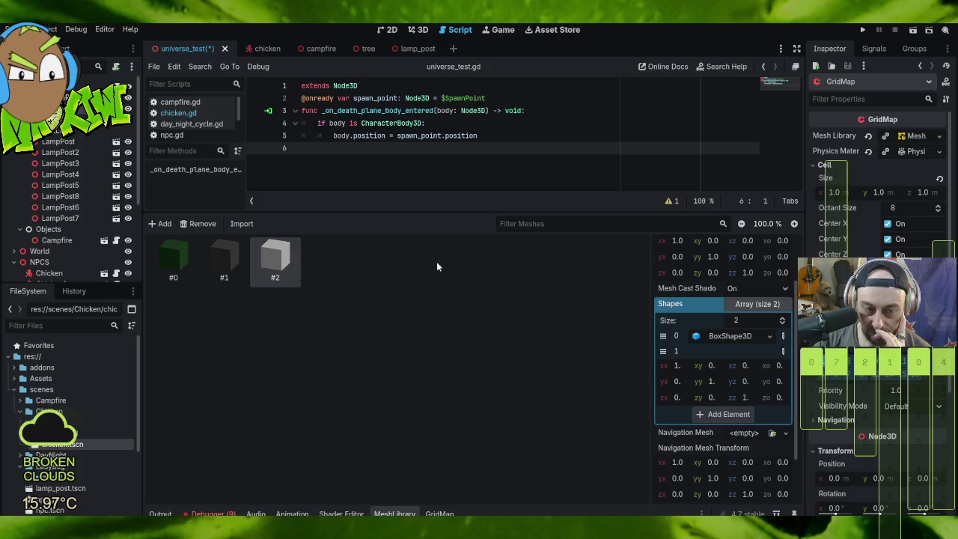
{"action": "left_click", "coordinate": [748, 304]}
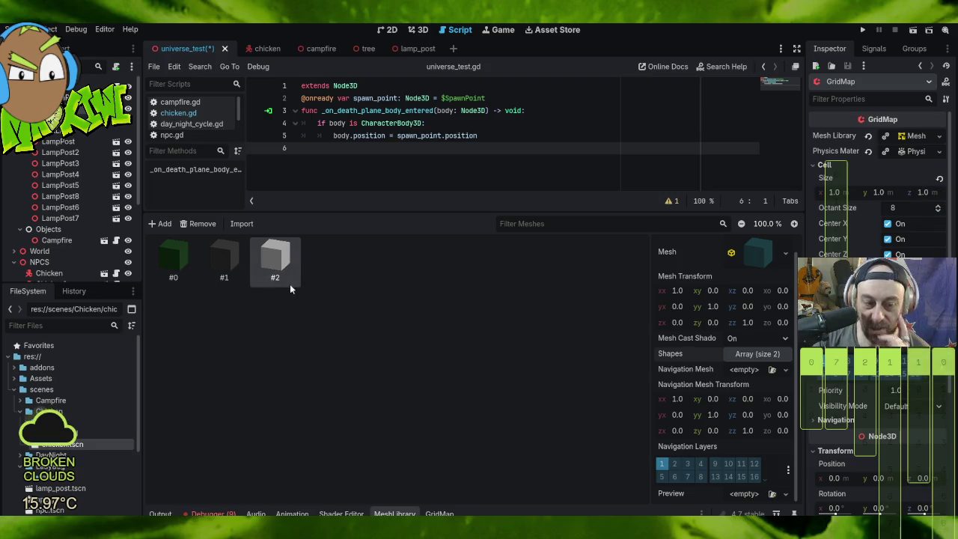
{"action": "left_click", "coordinate": [225, 258]}
{"action": "left_click", "coordinate": [282, 265]}
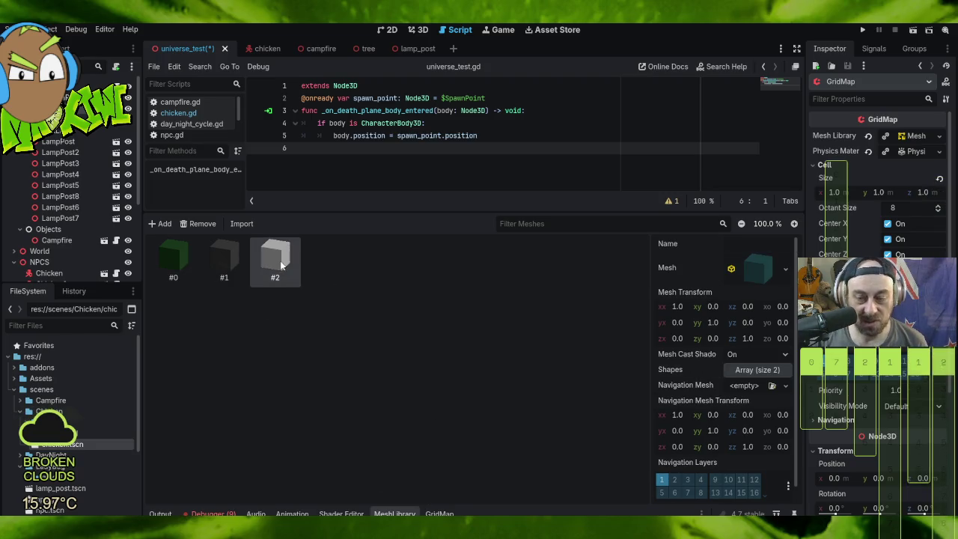
{"action": "left_click", "coordinate": [439, 513]}
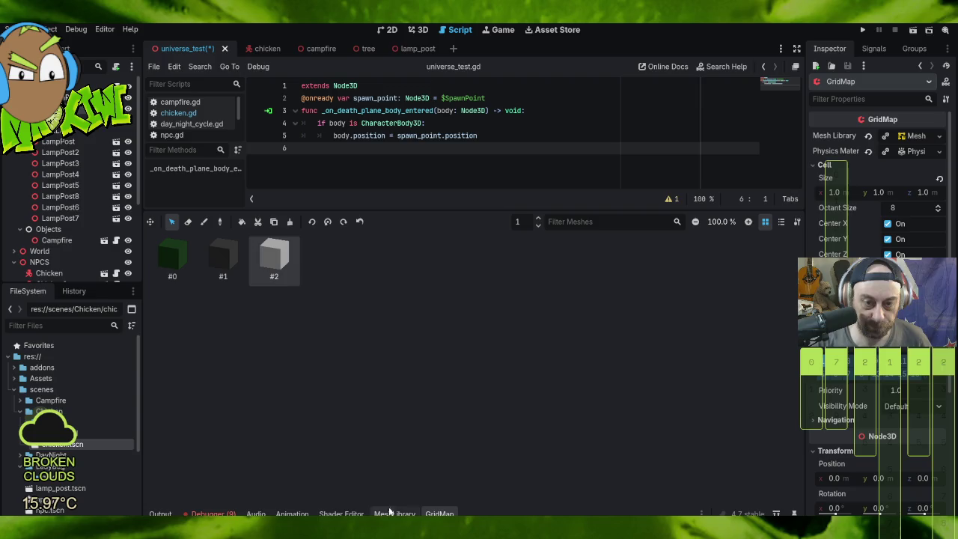
Step: Switch to the 3D view, enlarge the viewport and lower the camera toward ground level
{"action": "left_click", "coordinate": [420, 32]}
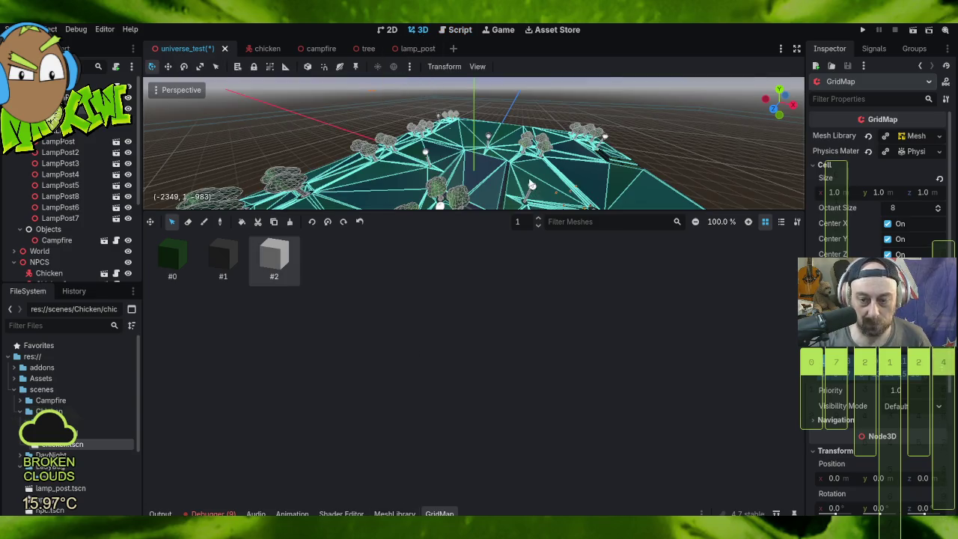
{"action": "left_click_drag", "start_coordinate": [493, 210], "coordinate": [486, 472]}
{"action": "mouse_move", "coordinate": [525, 317]}
{"action": "left_mouse_down"}
{"action": "mouse_move", "coordinate": [546, 325]}
{"action": "mouse_move", "coordinate": [452, 253]}
{"action": "mouse_move", "coordinate": [448, 262]}
{"action": "left_mouse_up"}
{"action": "scroll", "coordinate": [448, 263], "scroll_direction": "up", "scroll_amount": 8}
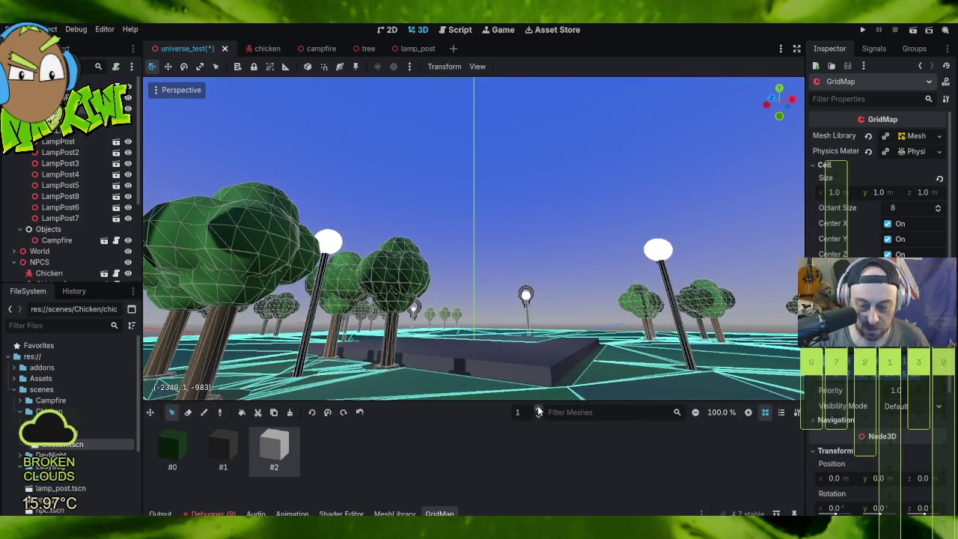
Step: Select palette item #1 with the Paint tool and set the GridMap floor to 0
{"action": "left_click", "coordinate": [223, 448]}
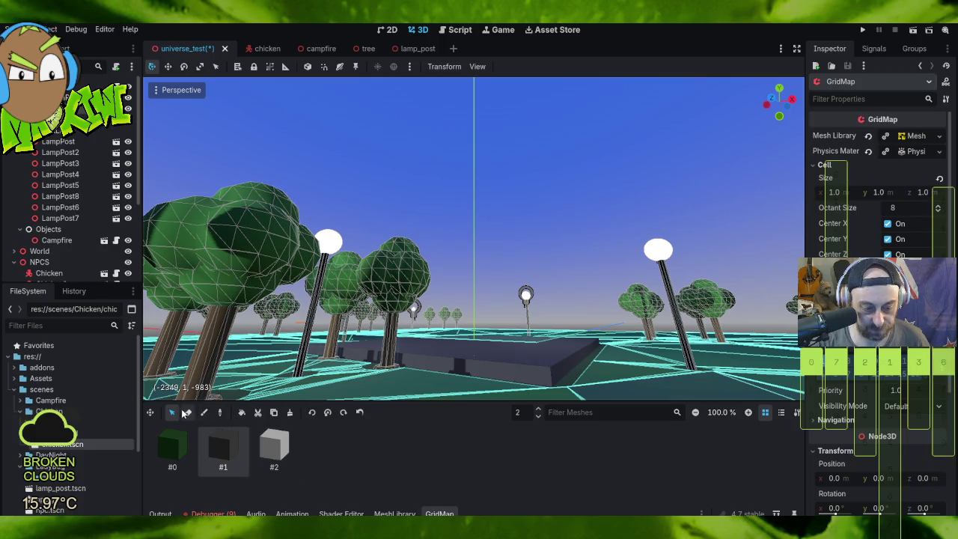
{"action": "scroll", "coordinate": [543, 333], "scroll_direction": "up", "scroll_amount": 5}
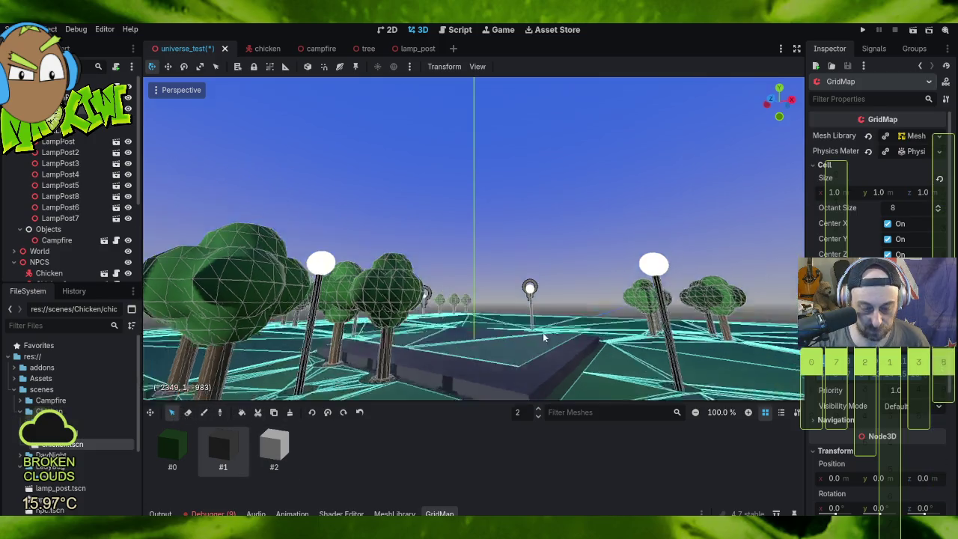
{"action": "left_click", "coordinate": [205, 412]}
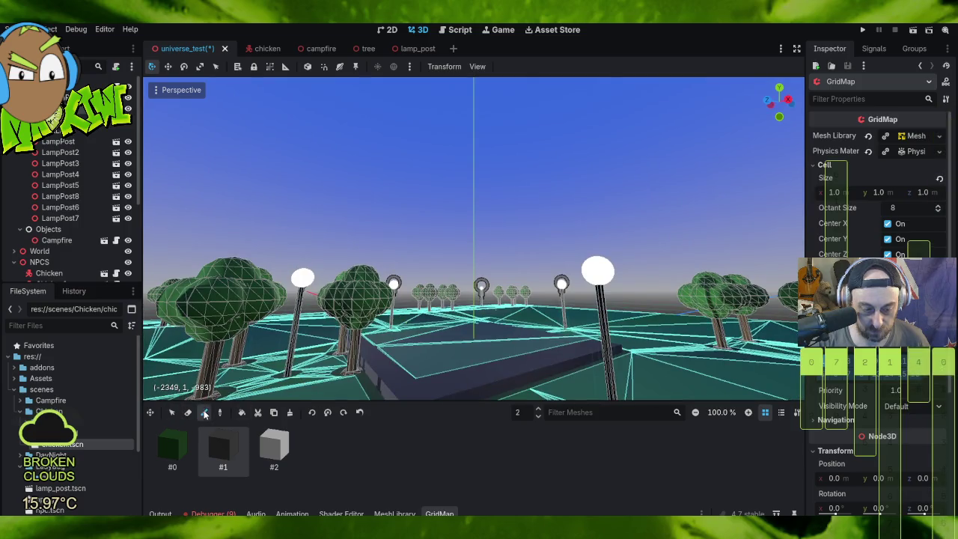
{"action": "mouse_move", "coordinate": [409, 318]}
{"action": "left_mouse_down"}
{"action": "mouse_move", "coordinate": [449, 299]}
{"action": "mouse_move", "coordinate": [569, 359]}
{"action": "left_mouse_up"}
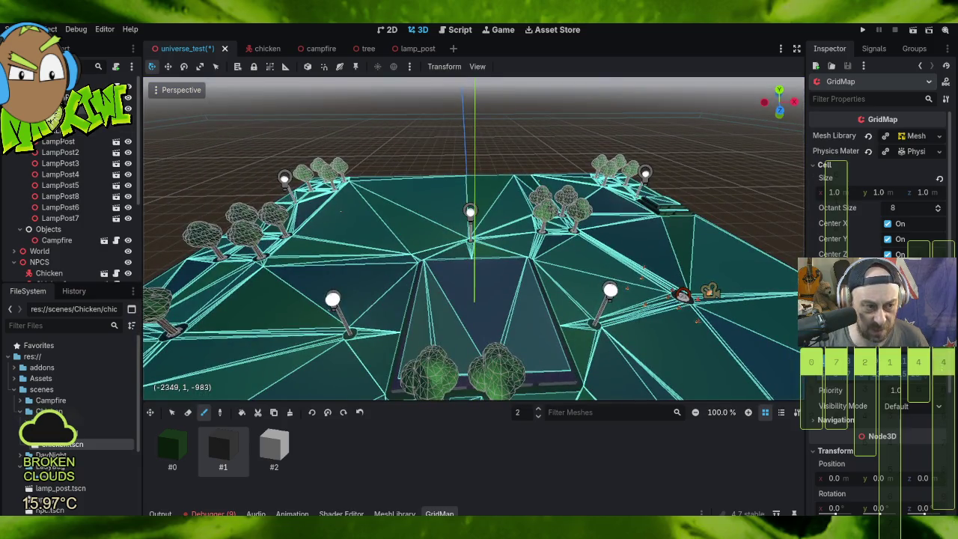
{"action": "double_click", "coordinate": [538, 416]}
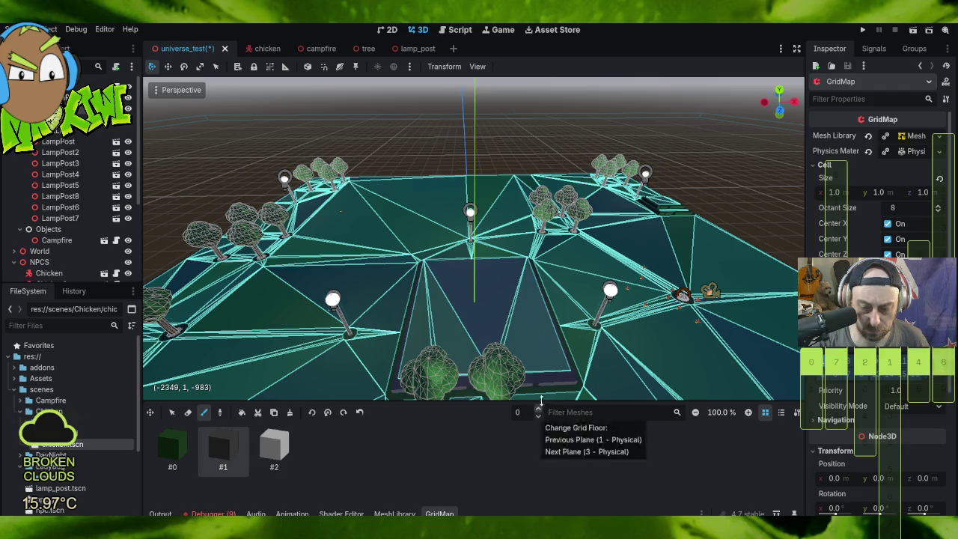
{"action": "left_click_drag", "start_coordinate": [566, 341], "coordinate": [509, 315]}
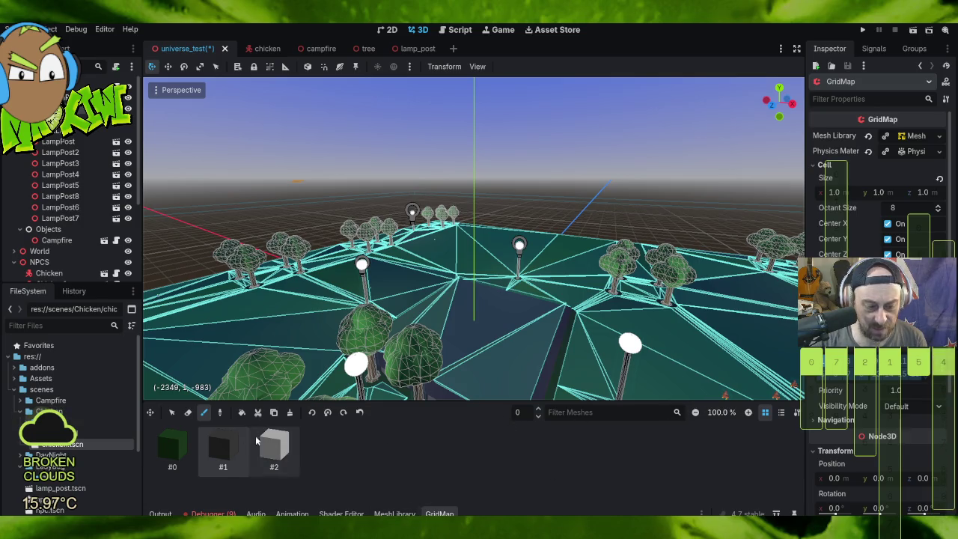
Step: Select the cyan box item #2 and centre the view down on the GridMap
{"action": "left_click", "coordinate": [172, 448]}
{"action": "left_click", "coordinate": [216, 456]}
{"action": "left_click", "coordinate": [262, 455]}
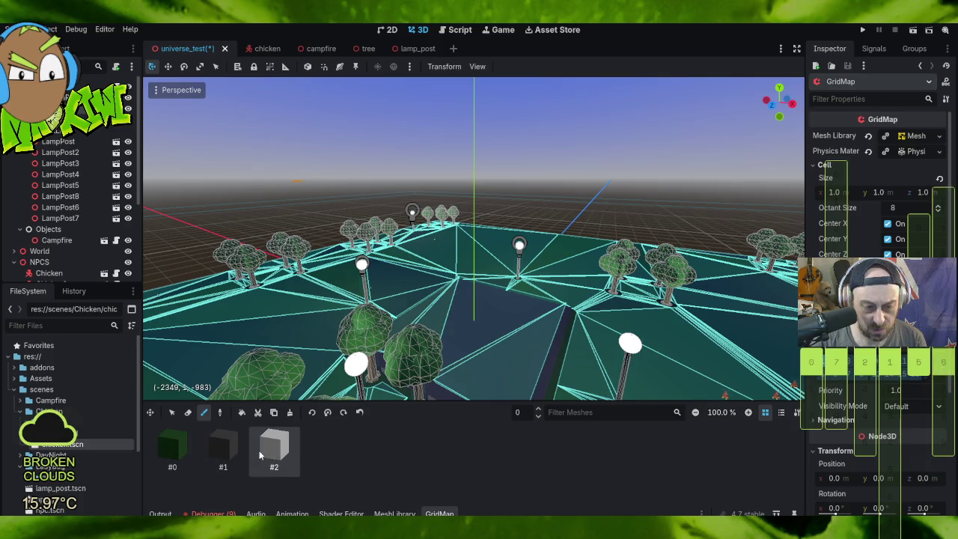
{"action": "mouse_move", "coordinate": [438, 311]}
{"action": "left_mouse_down"}
{"action": "mouse_move", "coordinate": [456, 341]}
{"action": "mouse_move", "coordinate": [367, 187]}
{"action": "left_mouse_up"}
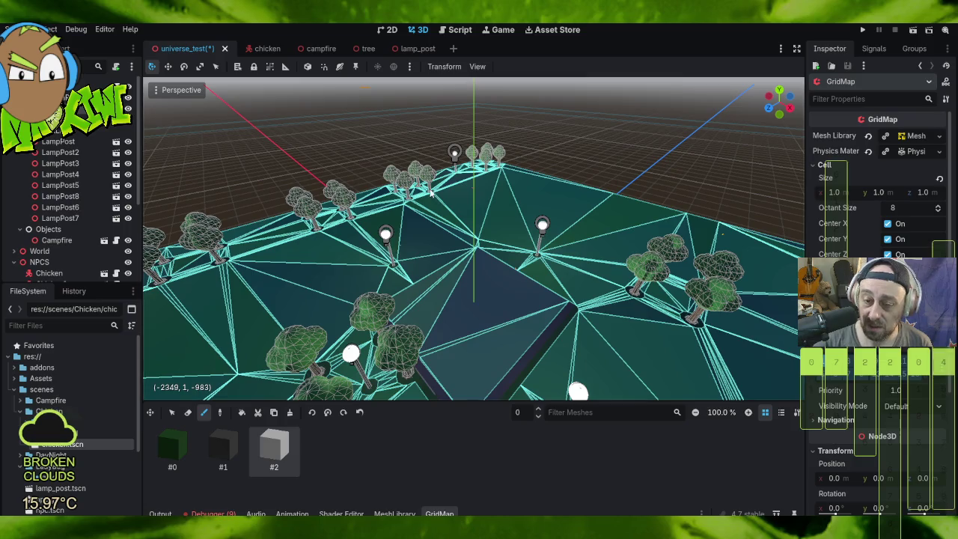
{"action": "scroll", "coordinate": [440, 178], "scroll_direction": "down", "scroll_amount": 10}
{"action": "mouse_move", "coordinate": [397, 130]}
{"action": "left_mouse_down"}
{"action": "mouse_move", "coordinate": [414, 155]}
{"action": "mouse_move", "coordinate": [382, 105]}
{"action": "left_mouse_up"}
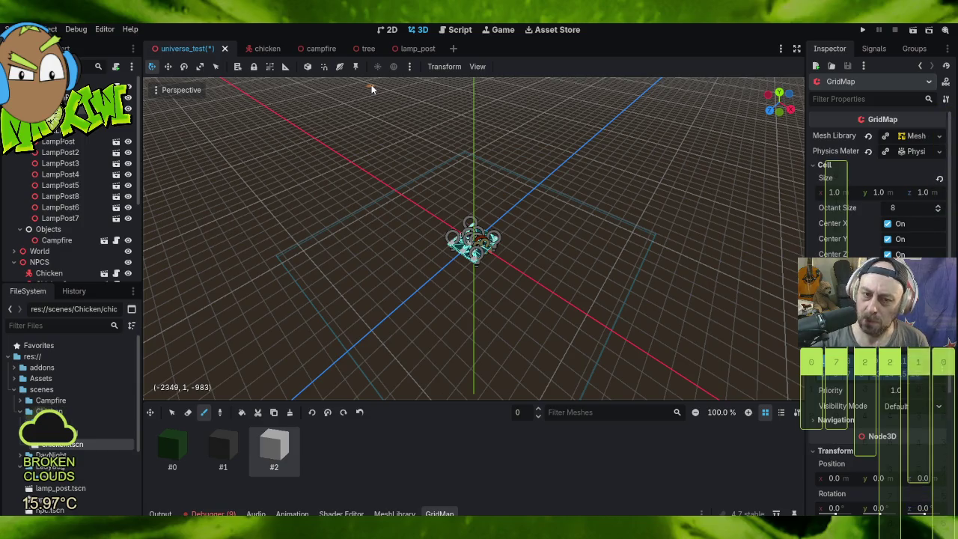
{"action": "key", "text": "f"}
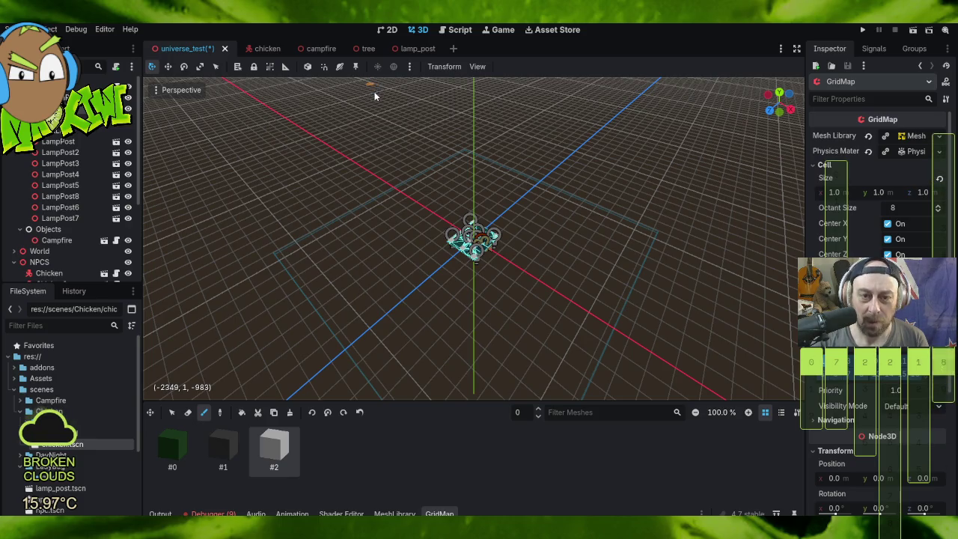
Step: Zoom out from the chicken and switch to Top Orthogonal view of the platform
{"action": "mouse_move", "coordinate": [368, 90]}
{"action": "left_mouse_down"}
{"action": "mouse_move", "coordinate": [375, 134]}
{"action": "mouse_move", "coordinate": [550, 368]}
{"action": "mouse_move", "coordinate": [384, 181]}
{"action": "left_mouse_up"}
{"action": "scroll", "coordinate": [423, 168], "scroll_direction": "up", "scroll_amount": 5}
{"action": "scroll", "coordinate": [376, 89], "scroll_direction": "up", "scroll_amount": 5}
{"action": "scroll", "coordinate": [397, 135], "scroll_direction": "up", "scroll_amount": 10}
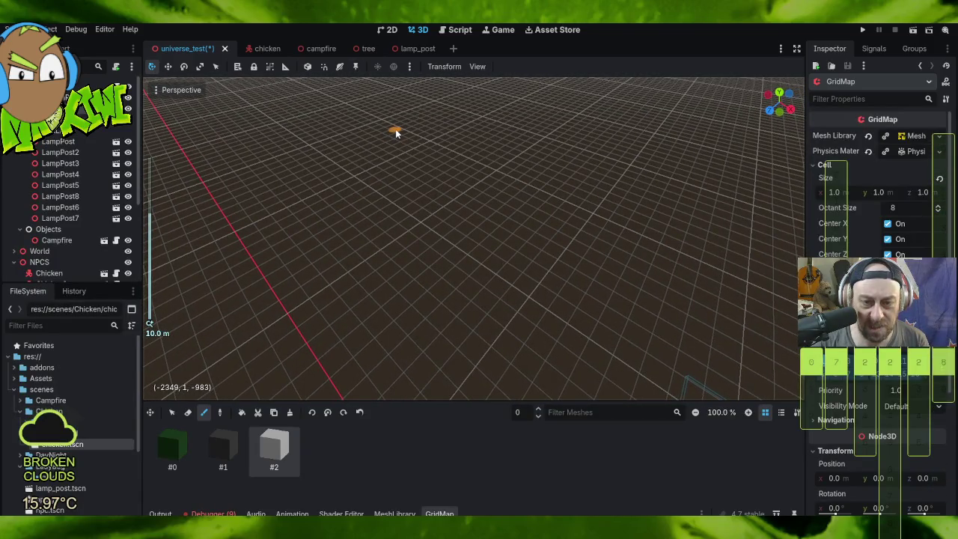
{"action": "mouse_move", "coordinate": [566, 277]}
{"action": "left_mouse_down"}
{"action": "mouse_move", "coordinate": [627, 332]}
{"action": "mouse_move", "coordinate": [573, 284]}
{"action": "mouse_move", "coordinate": [207, 327]}
{"action": "mouse_move", "coordinate": [216, 336]}
{"action": "mouse_move", "coordinate": [274, 325]}
{"action": "left_mouse_up"}
{"action": "key", "text": "f"}
{"action": "scroll", "coordinate": [406, 208], "scroll_direction": "up", "scroll_amount": 5}
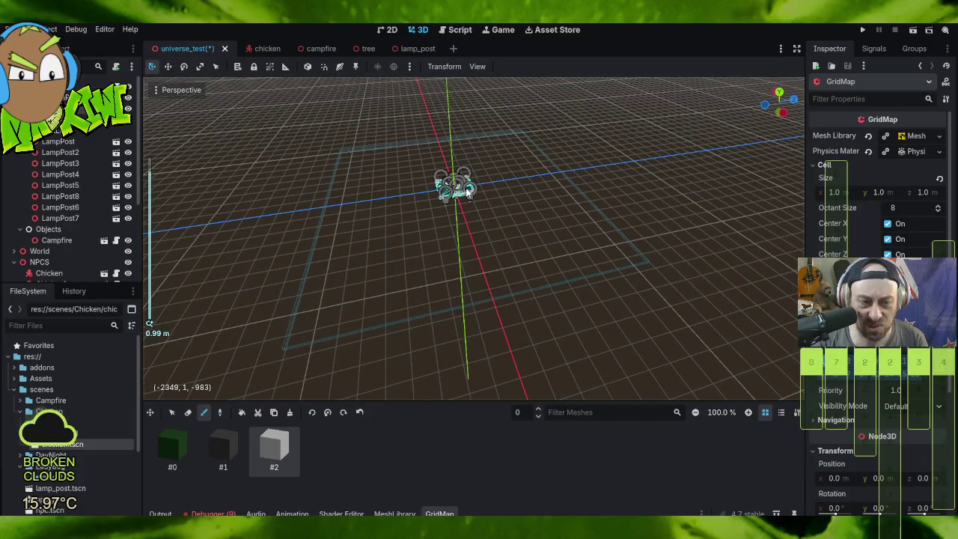
{"action": "scroll", "coordinate": [407, 207], "scroll_direction": "down", "scroll_amount": 5}
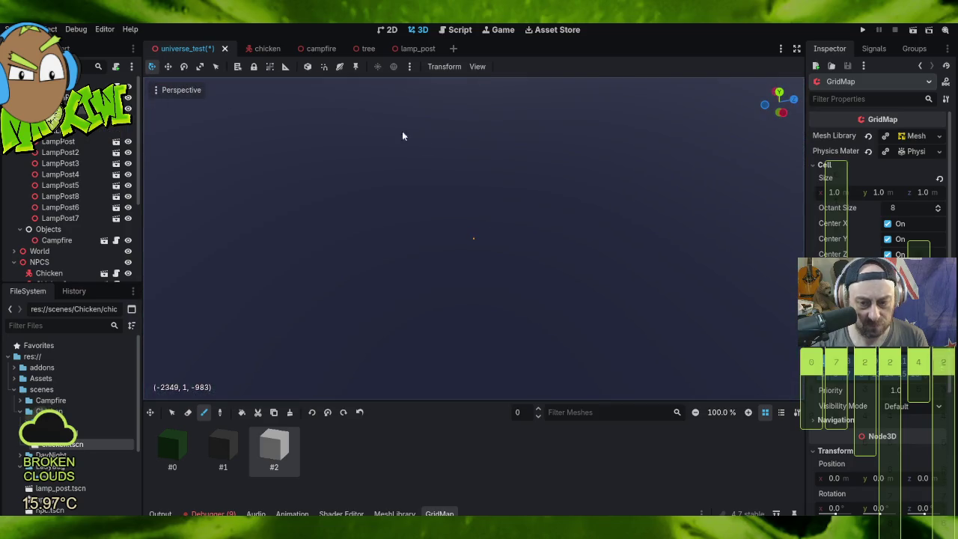
{"action": "scroll", "coordinate": [487, 167], "scroll_direction": "down", "scroll_amount": 10}
{"action": "scroll", "coordinate": [479, 168], "scroll_direction": "down", "scroll_amount": 3}
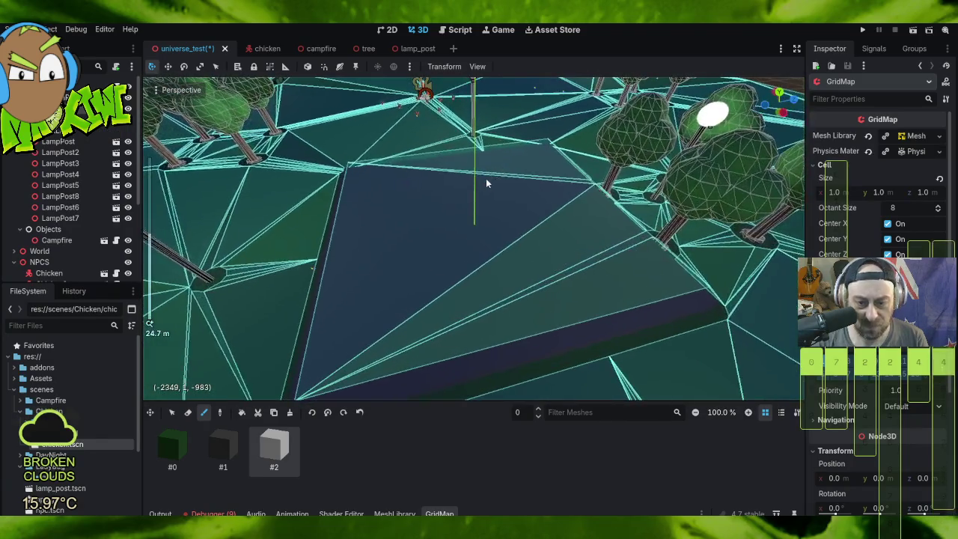
{"action": "key", "text": "KP_7"}
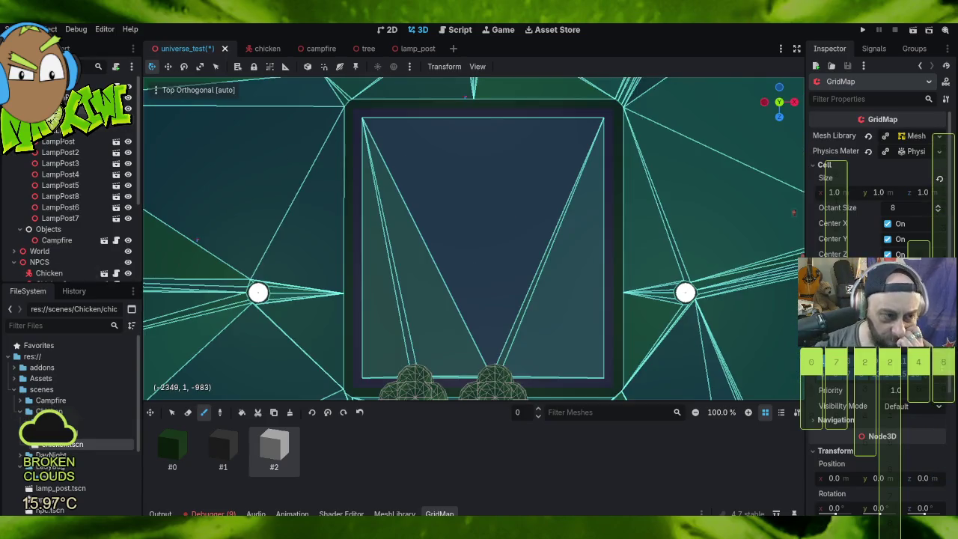
Step: Raise the GridMap floor to 2, select items #1 then #0, and enable the Selection tool
{"action": "left_click", "coordinate": [539, 410]}
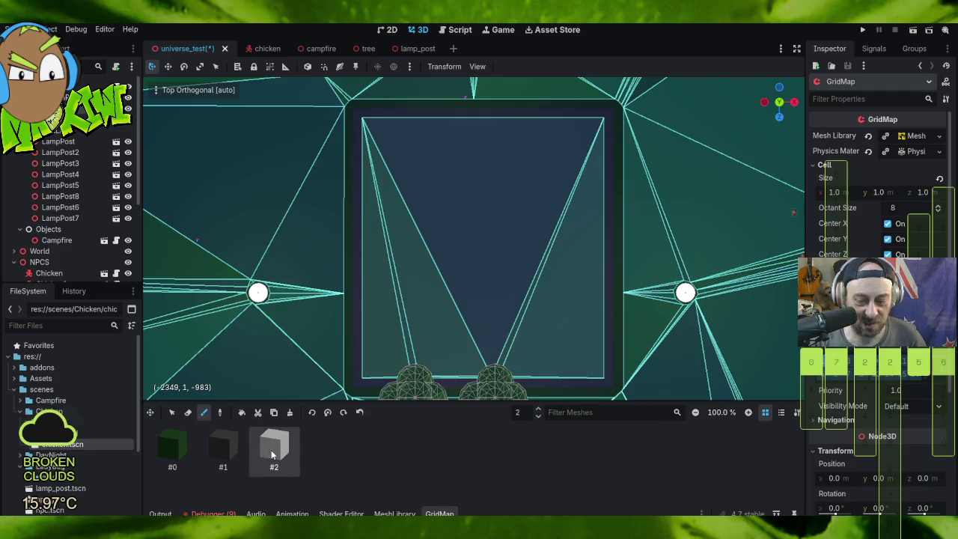
{"action": "left_click", "coordinate": [223, 449]}
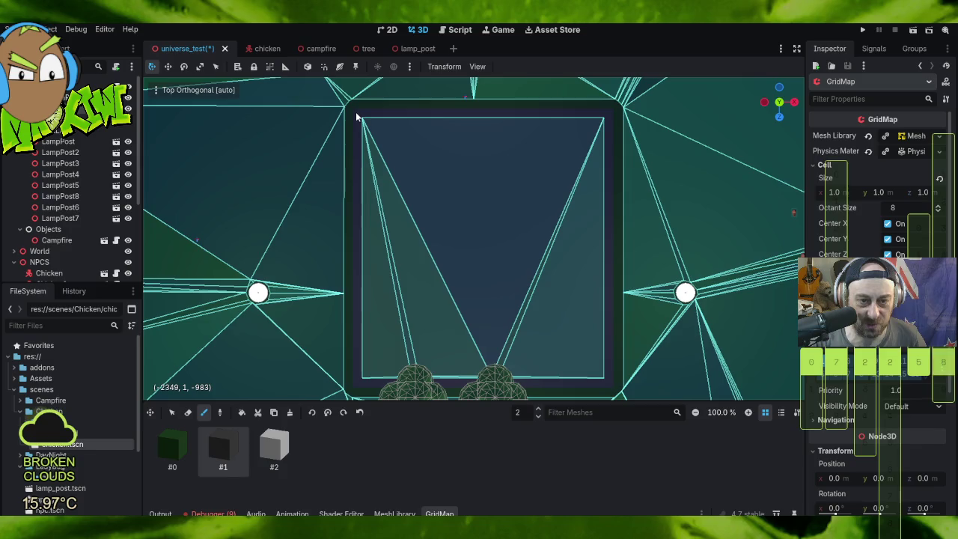
{"action": "key", "text": "q"}
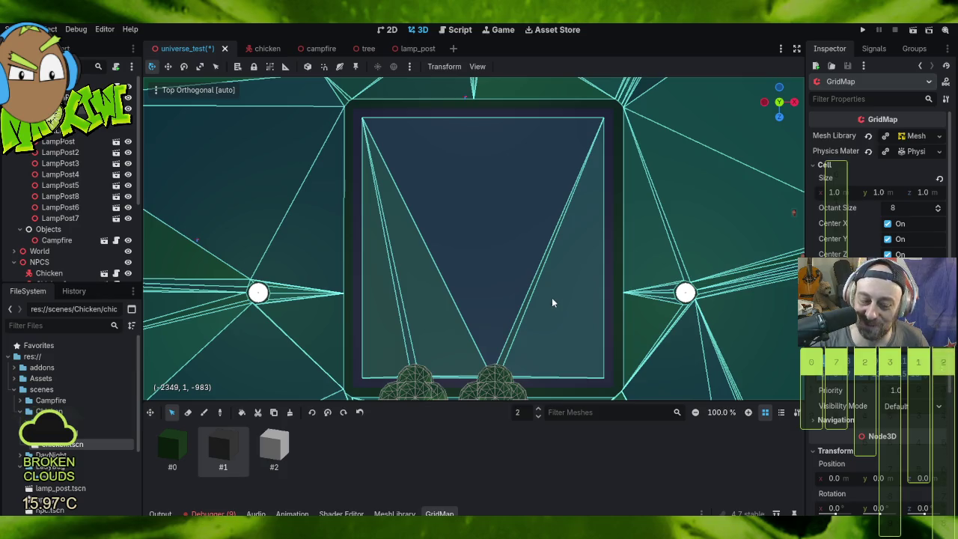
{"action": "left_click", "coordinate": [171, 450]}
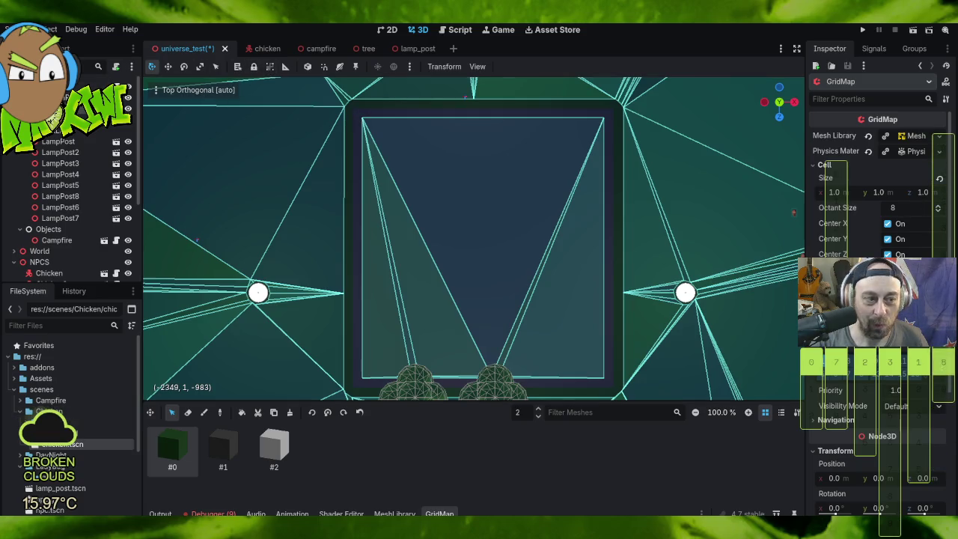
{"action": "scroll", "coordinate": [262, 166], "scroll_direction": "down", "scroll_amount": 6}
{"action": "mouse_move", "coordinate": [262, 166]}
{"action": "left_mouse_down"}
{"action": "mouse_move", "coordinate": [457, 165]}
{"action": "mouse_move", "coordinate": [419, 148]}
{"action": "mouse_move", "coordinate": [344, 157]}
{"action": "left_mouse_up"}
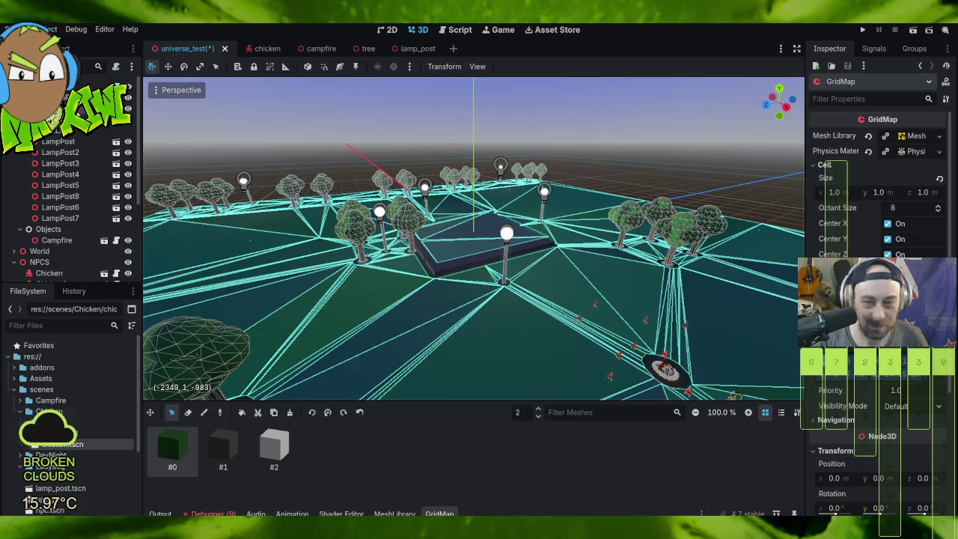
Step: Open the Mesh Library from the Inspector, pick item #2, and return to the MeshLibrary editor
{"action": "left_click", "coordinate": [908, 139]}
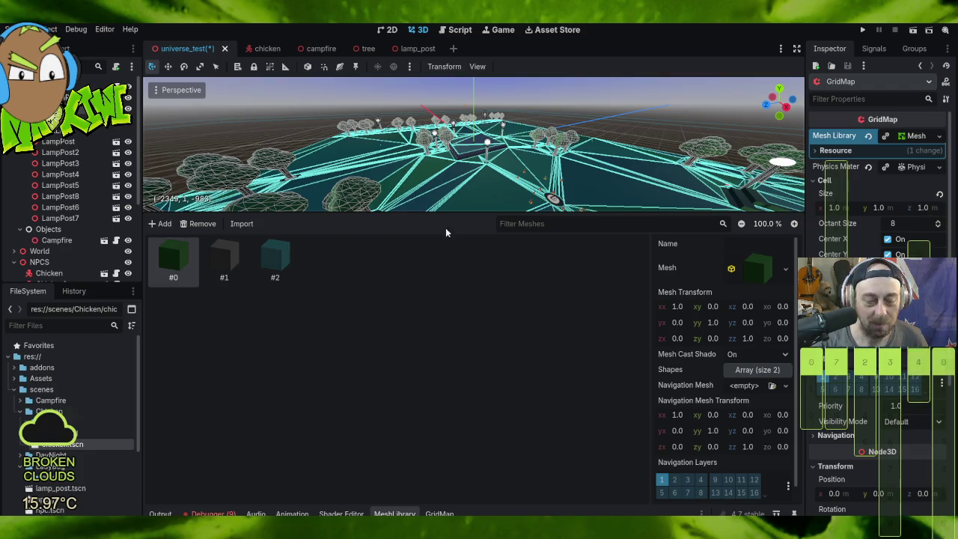
{"action": "left_click_drag", "start_coordinate": [457, 212], "coordinate": [456, 345]}
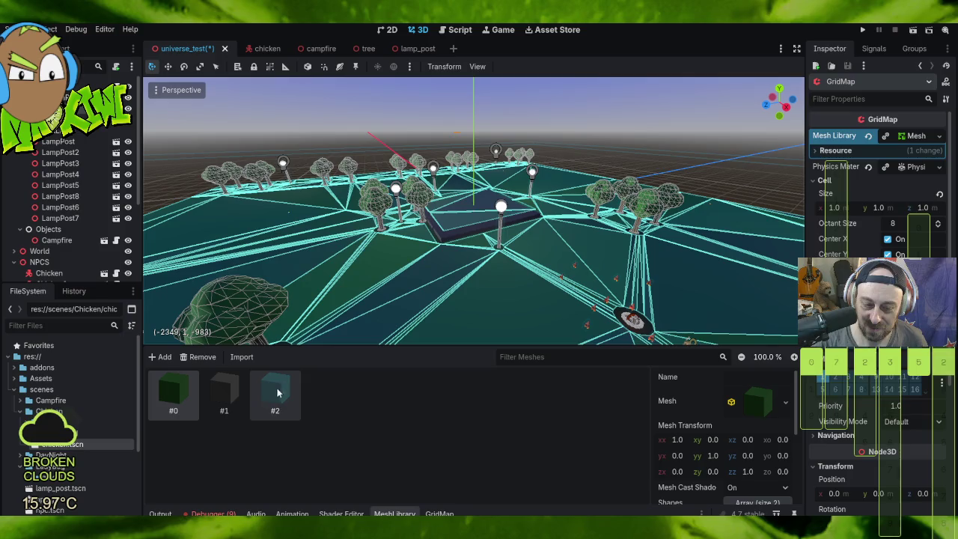
{"action": "left_click", "coordinate": [440, 514]}
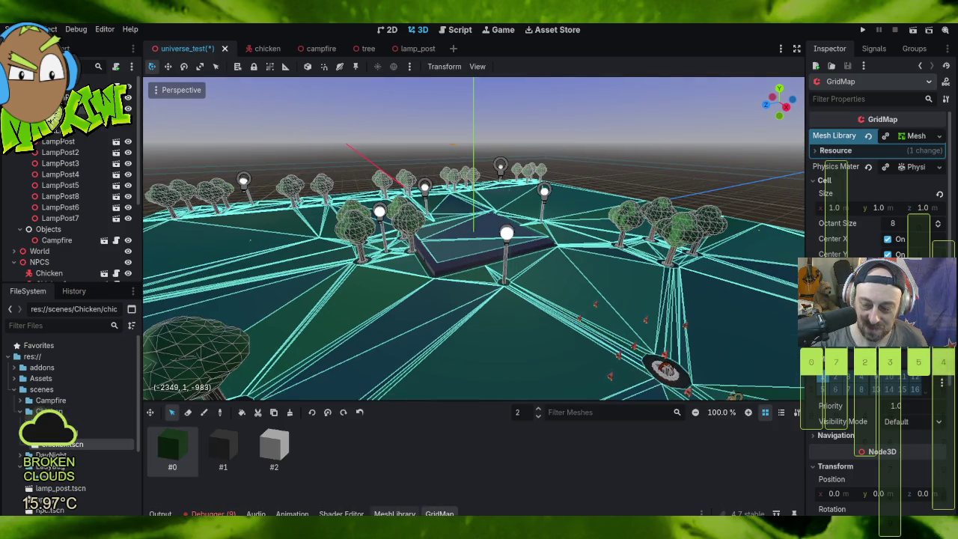
{"action": "left_click", "coordinate": [271, 450]}
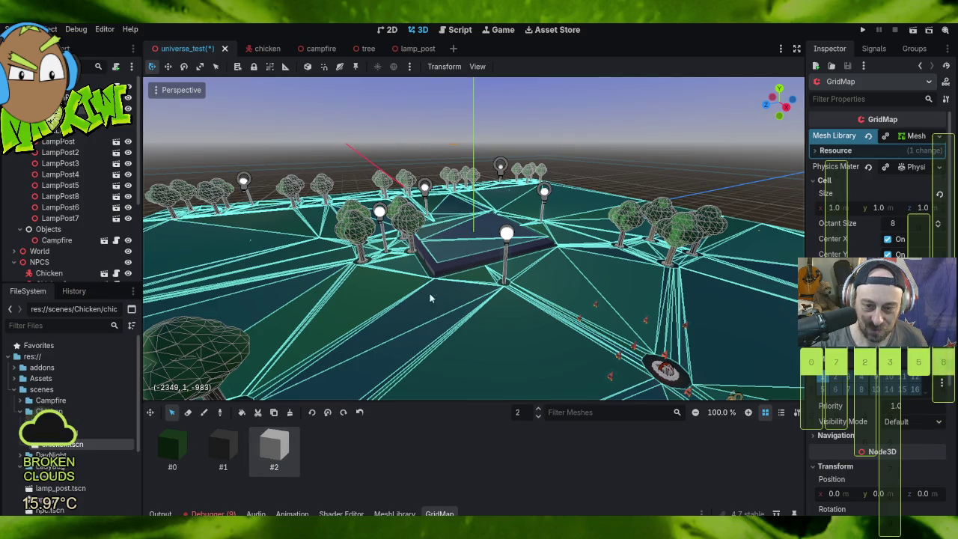
{"action": "left_click", "coordinate": [408, 513]}
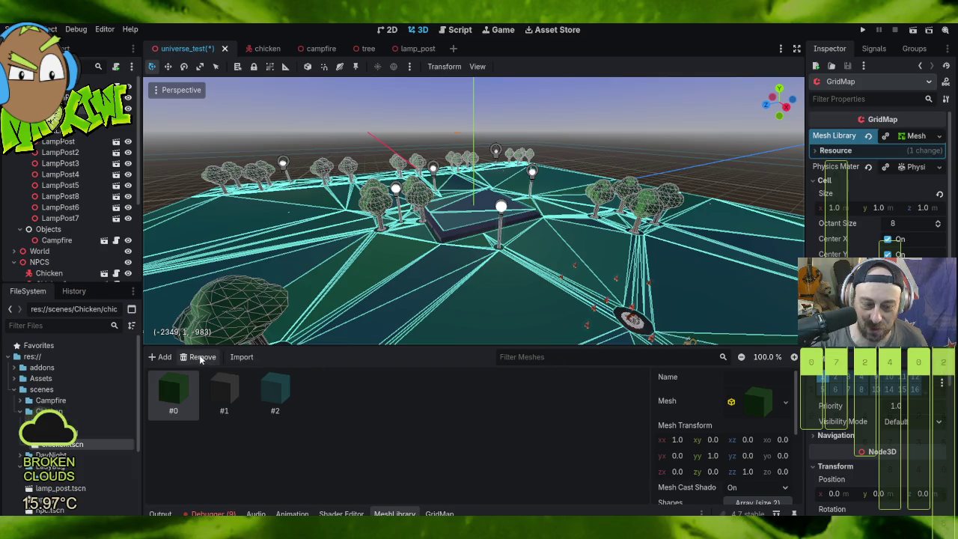
Step: Reopen the Mesh Library, zoom and orbit over the scene, then run the project
{"action": "left_click", "coordinate": [914, 137]}
{"action": "left_click", "coordinate": [915, 136]}
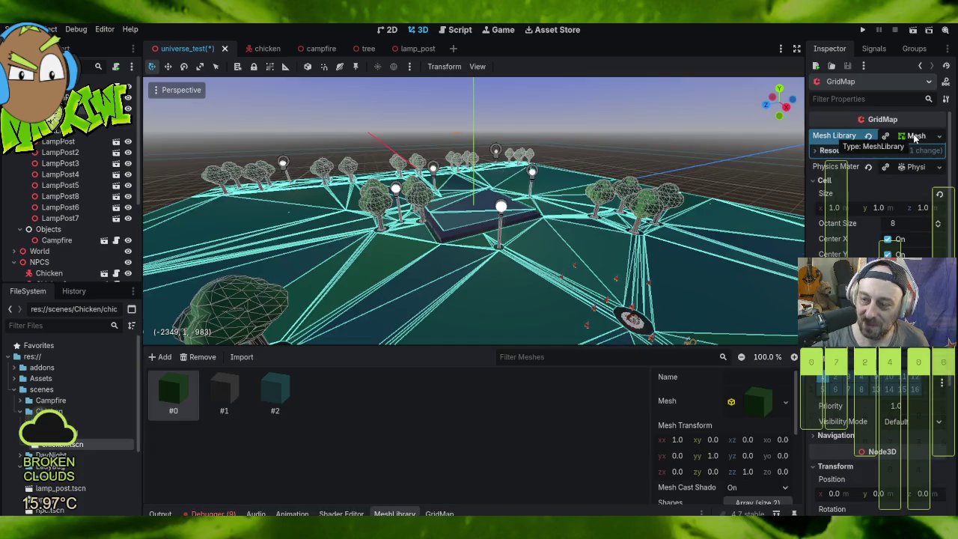
{"action": "scroll", "coordinate": [838, 194], "scroll_direction": "down", "scroll_amount": 3}
{"action": "scroll", "coordinate": [838, 193], "scroll_direction": "down", "scroll_amount": 3}
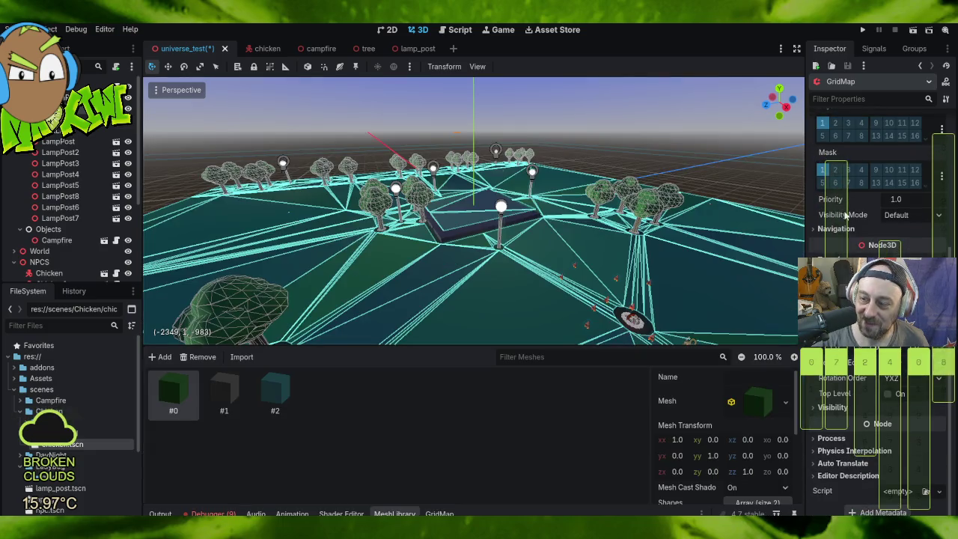
{"action": "mouse_move", "coordinate": [479, 224]}
{"action": "left_mouse_down"}
{"action": "mouse_move", "coordinate": [525, 240]}
{"action": "mouse_move", "coordinate": [330, 252]}
{"action": "mouse_move", "coordinate": [312, 217]}
{"action": "mouse_move", "coordinate": [287, 226]}
{"action": "left_mouse_up"}
{"action": "scroll", "coordinate": [330, 252], "scroll_direction": "down", "scroll_amount": 5}
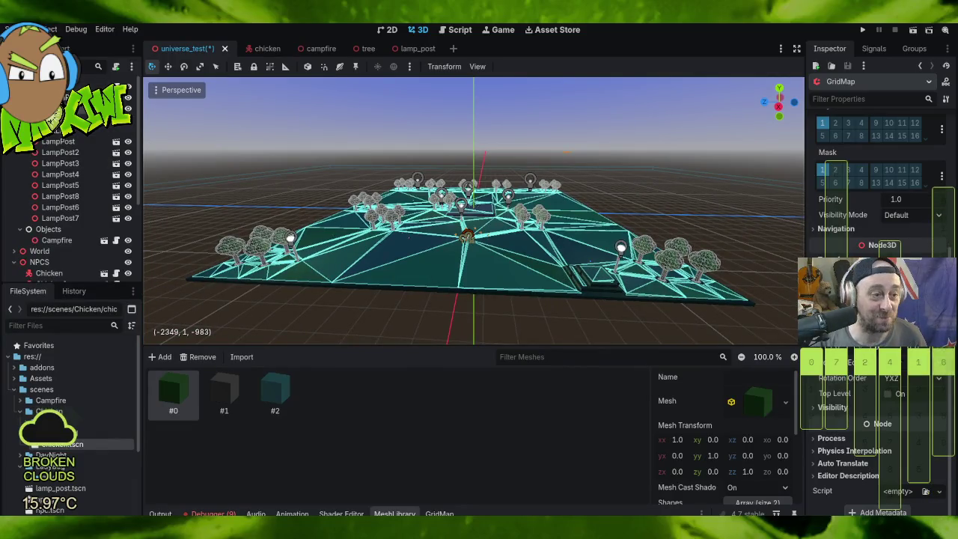
{"action": "scroll", "coordinate": [24, 154], "scroll_direction": "down", "scroll_amount": 10}
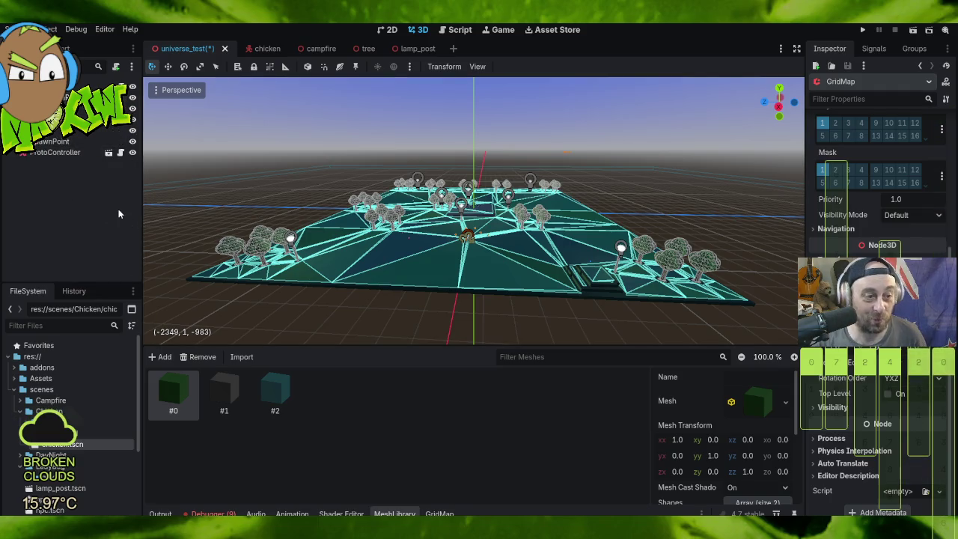
{"action": "scroll", "coordinate": [459, 227], "scroll_direction": "down", "scroll_amount": 10}
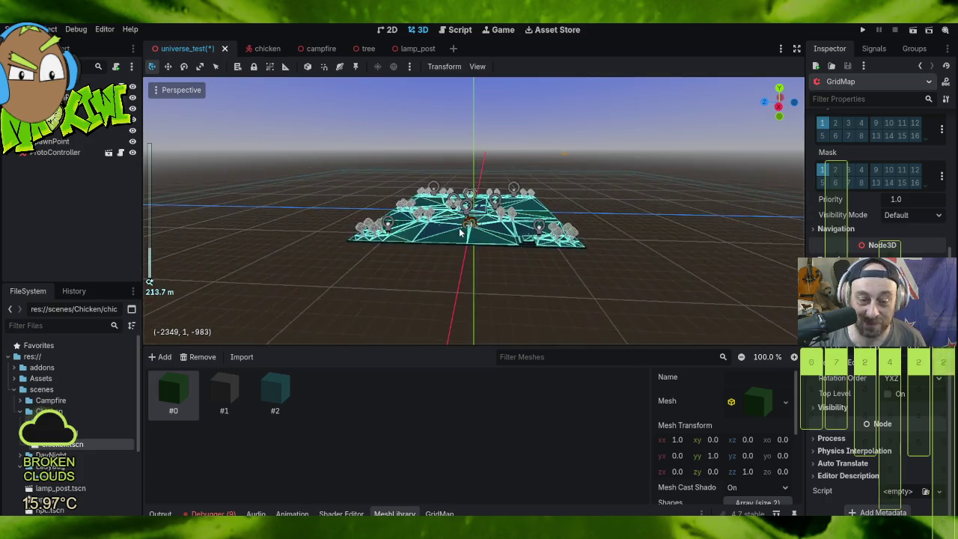
{"action": "mouse_move", "coordinate": [583, 160]}
{"action": "left_mouse_down"}
{"action": "mouse_move", "coordinate": [598, 205]}
{"action": "mouse_move", "coordinate": [549, 130]}
{"action": "left_mouse_up"}
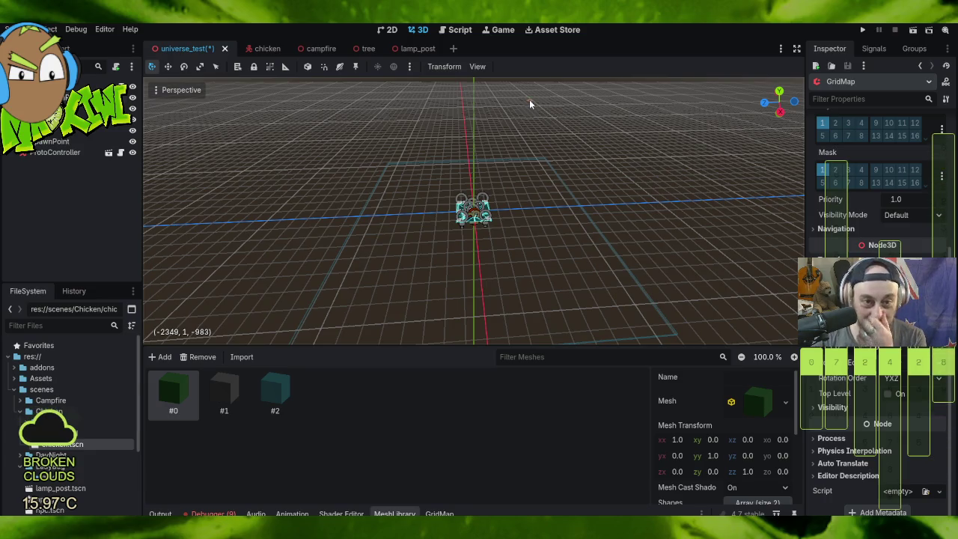
{"action": "left_click", "coordinate": [861, 29]}
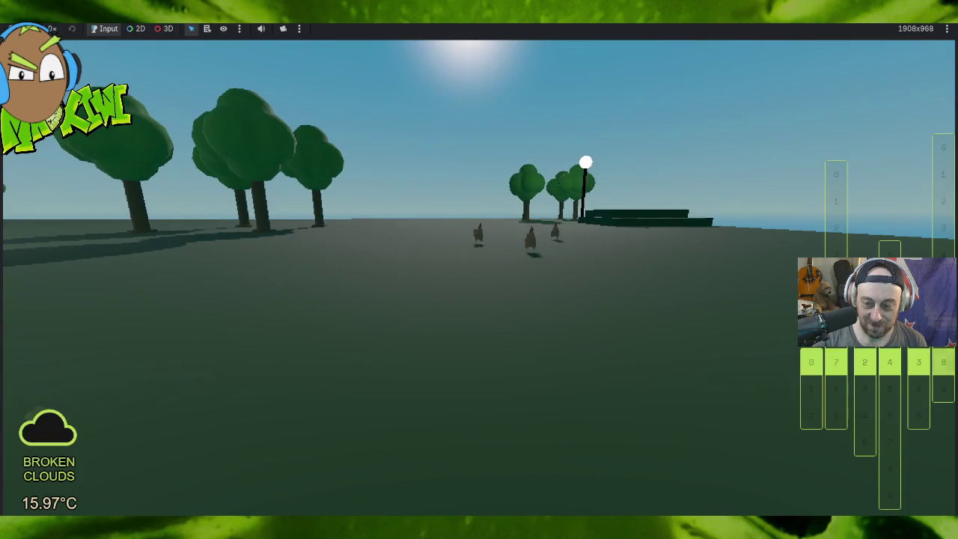
Step: Turn the in-game view toward the campfire, stop the game with Escape, and close Godot
{"action": "key", "text": "9"}
{"action": "key", "text": "Left"}
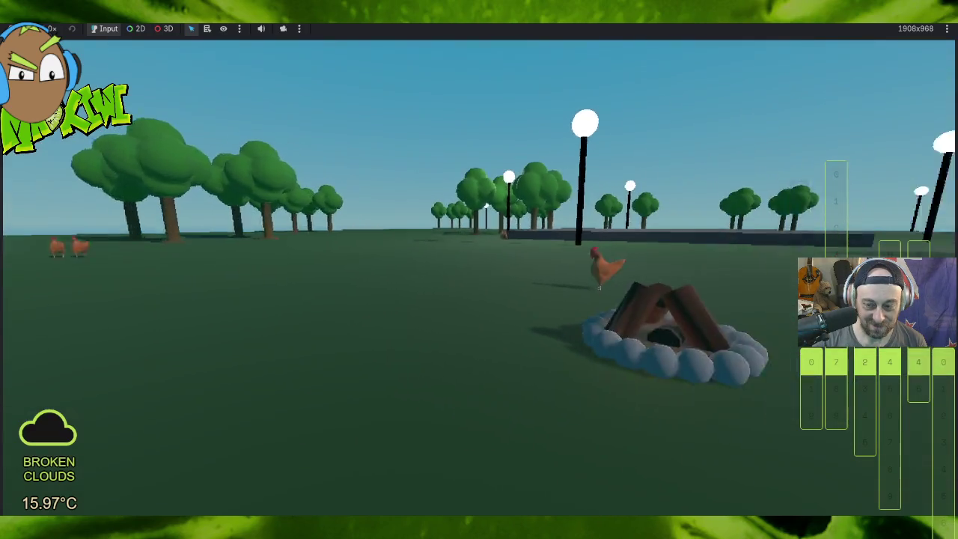
{"action": "key", "text": "Right"}
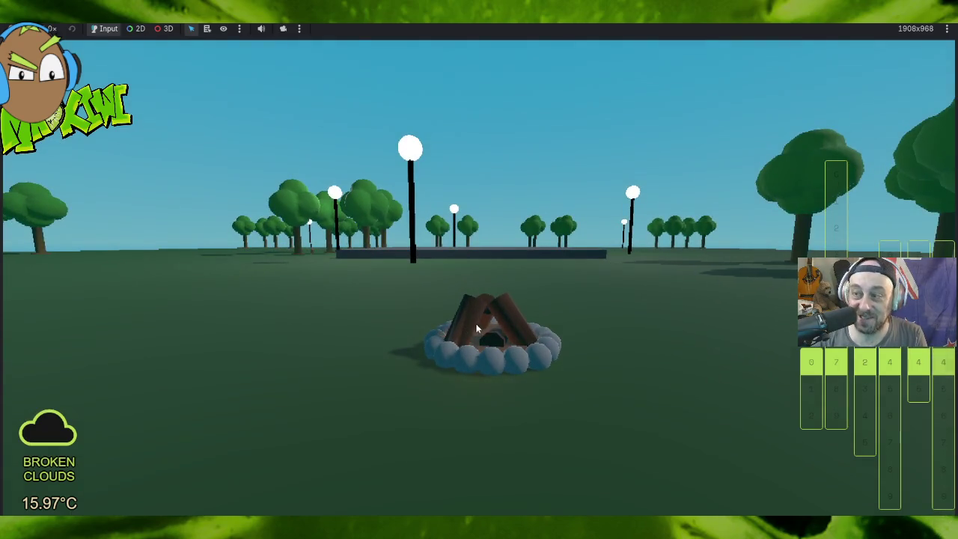
{"action": "key", "text": "Escape"}
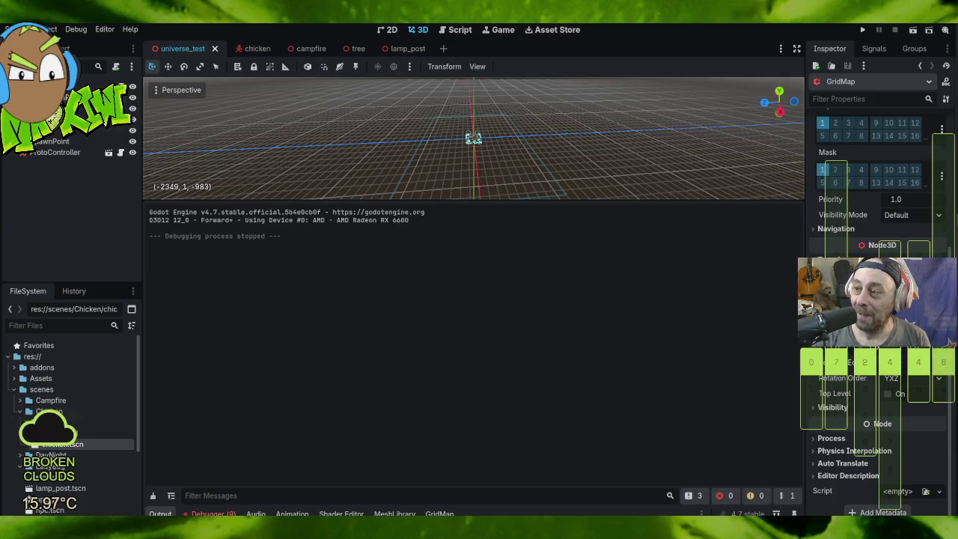
{"action": "left_click", "coordinate": [940, 27]}
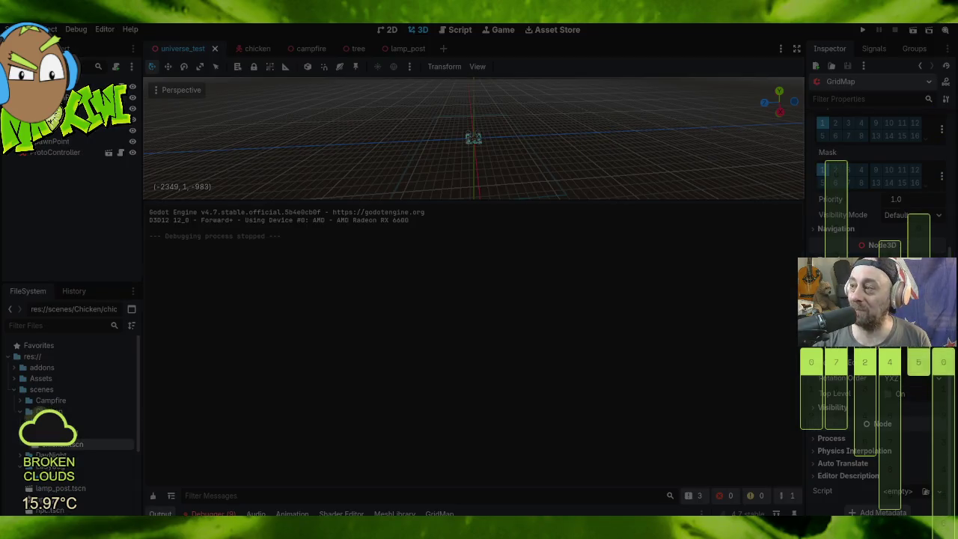